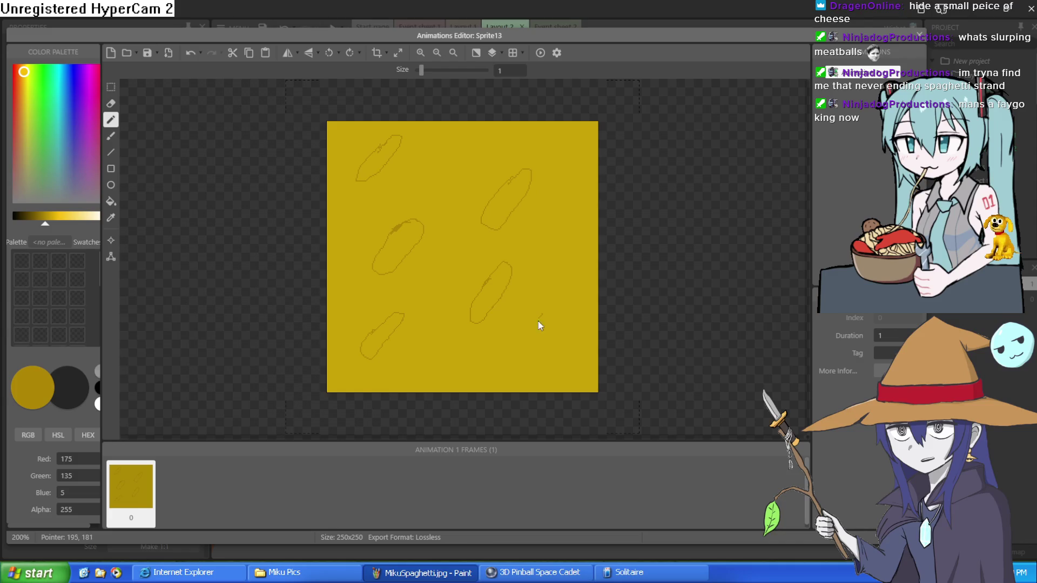
Outline two more blobs on Sprite13's yellow texture and fill the spots with darker yellow.
left_click_drag(538, 321, 542, 347)
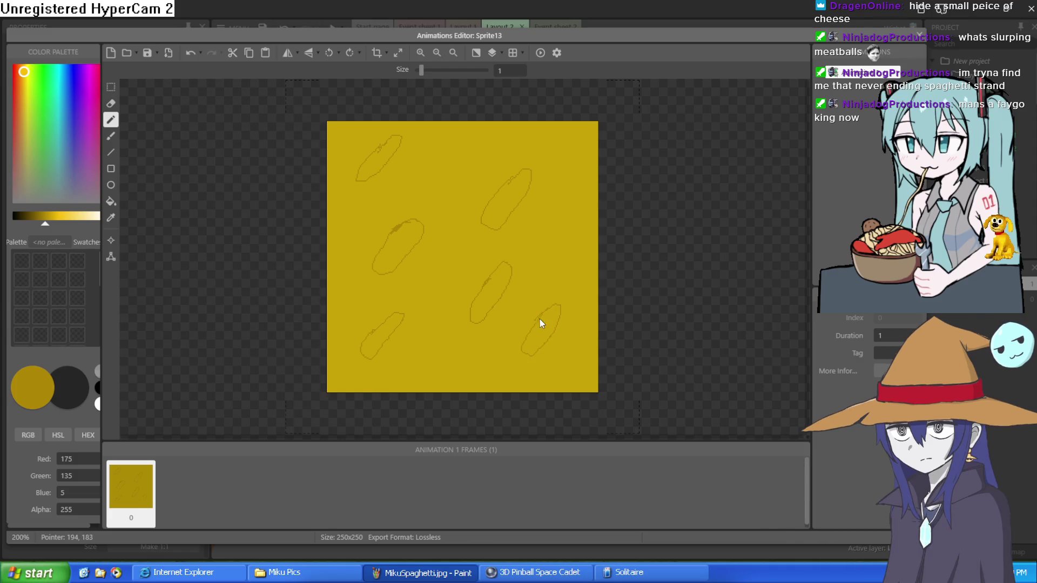
left_click_drag(577, 158, 573, 165)
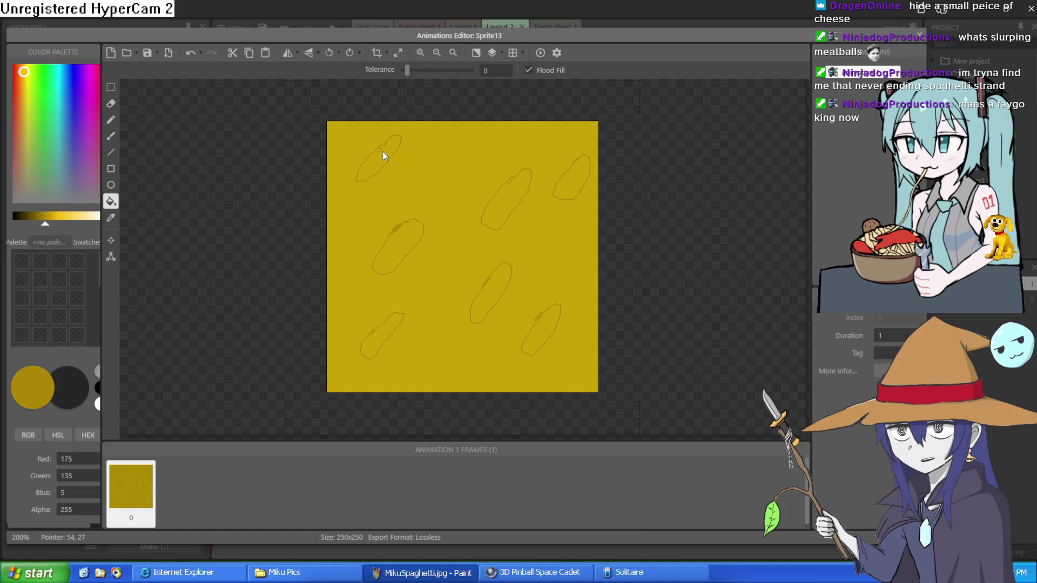
left_click(394, 247)
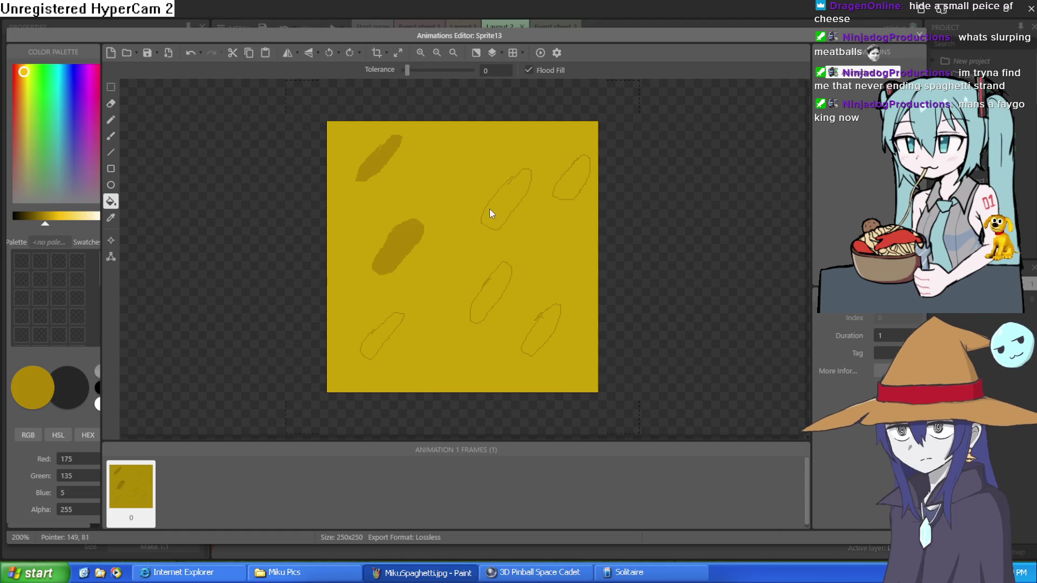
left_click(507, 197)
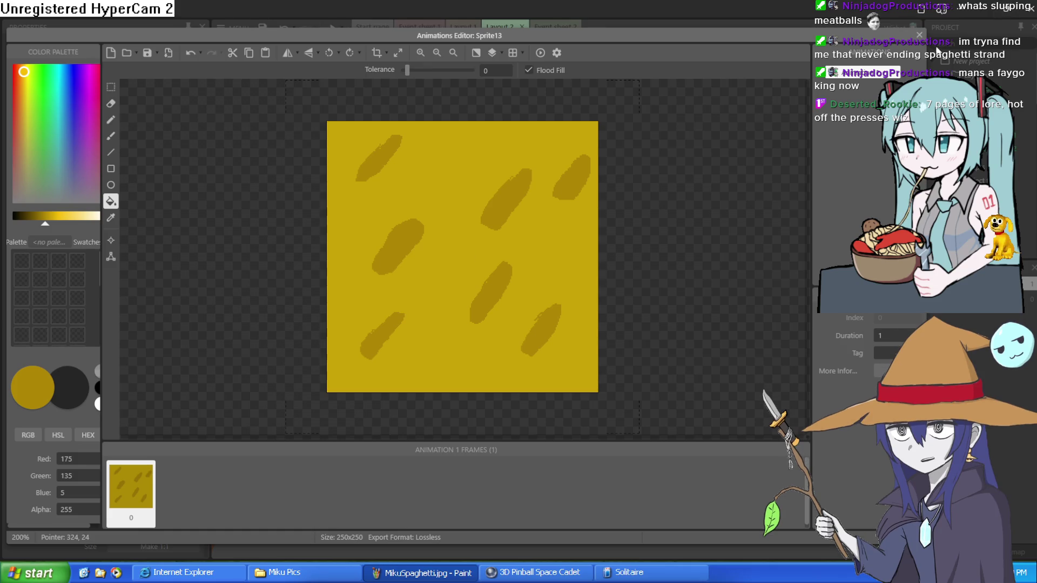
left_click(920, 35)
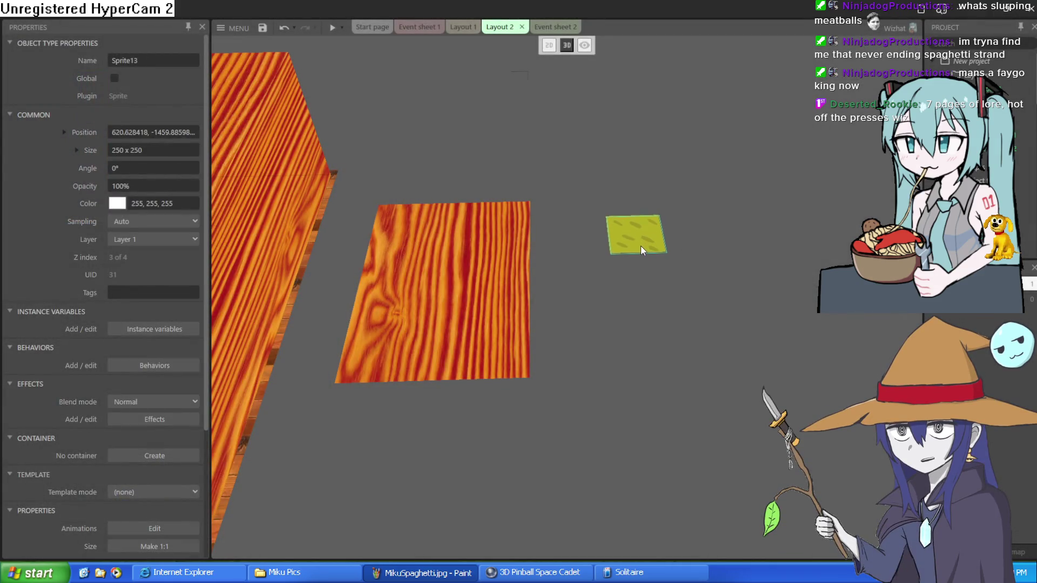
Flip through Layout 1, Event sheet 2 and Event sheet 1, then select Layout 2's dice wedge.
left_click(463, 27)
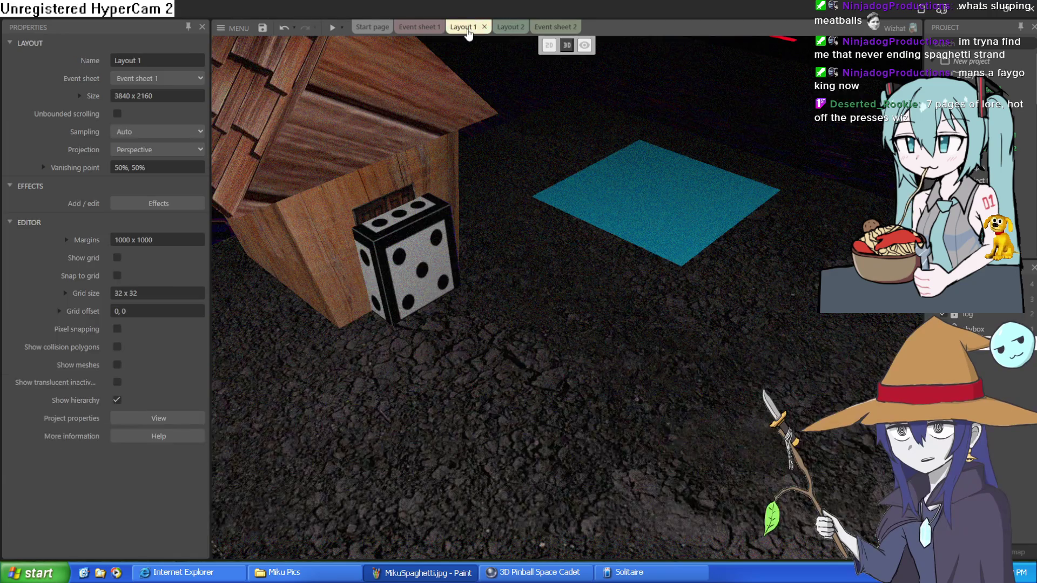
left_click(508, 28)
left_click(545, 27)
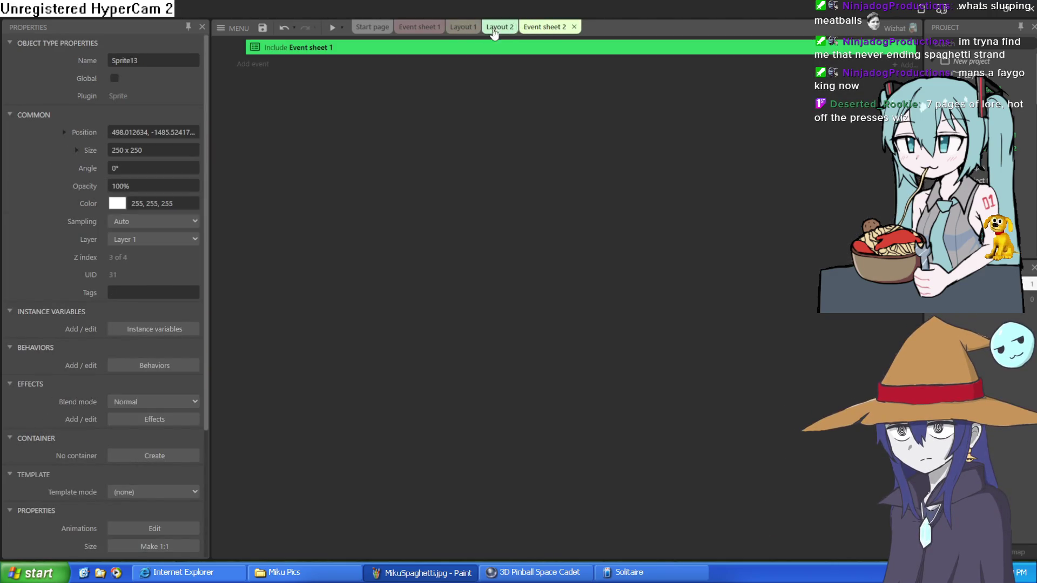
left_click(430, 30)
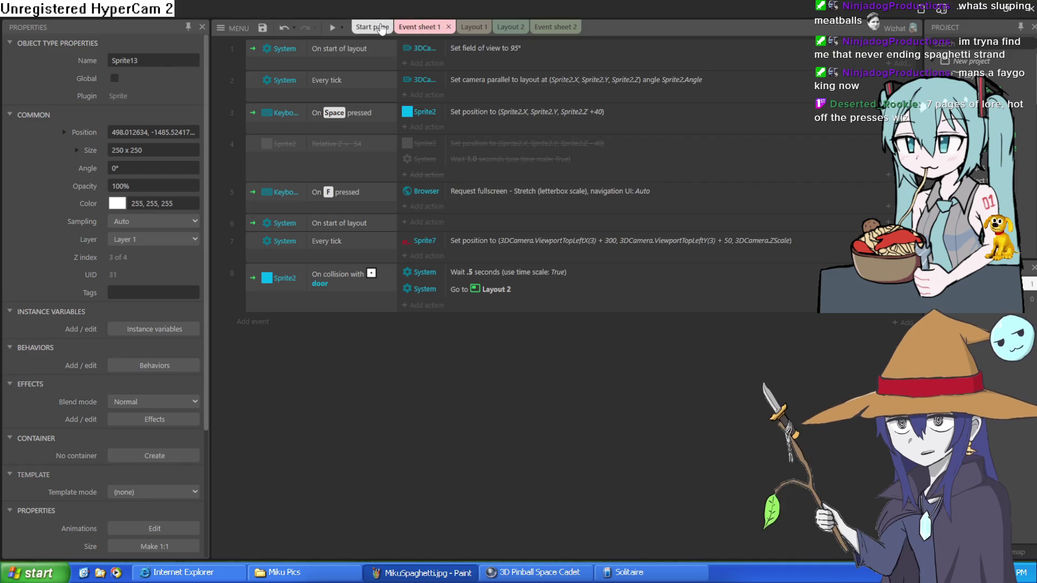
left_click(469, 28)
left_click(513, 28)
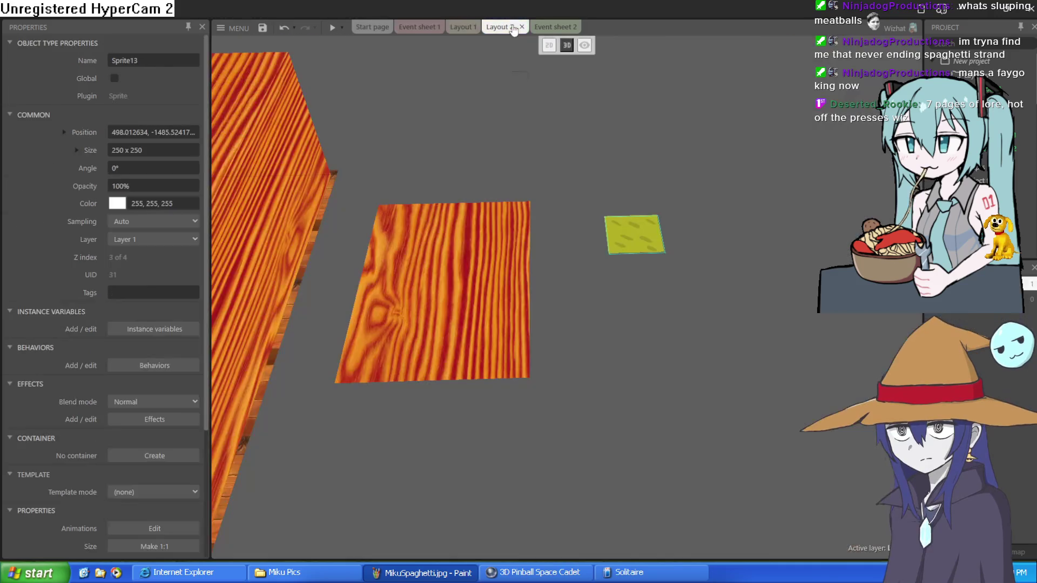
scroll(306, 187, "up", 10)
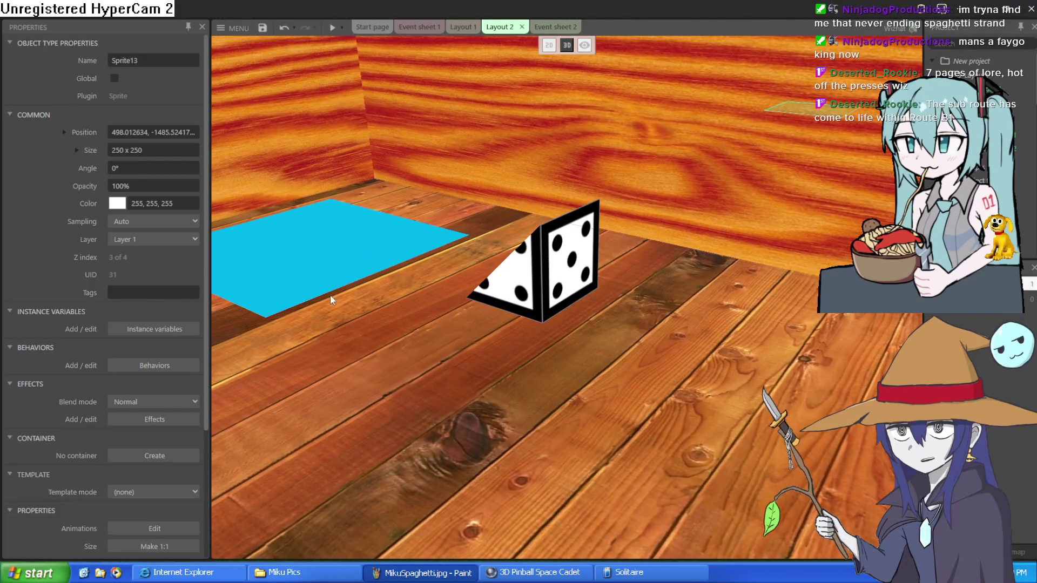
left_click(520, 294)
Assign Sprite13 as the image for the wedge's back, left, right, top and bottom faces.
scroll(145, 382, "down", 3)
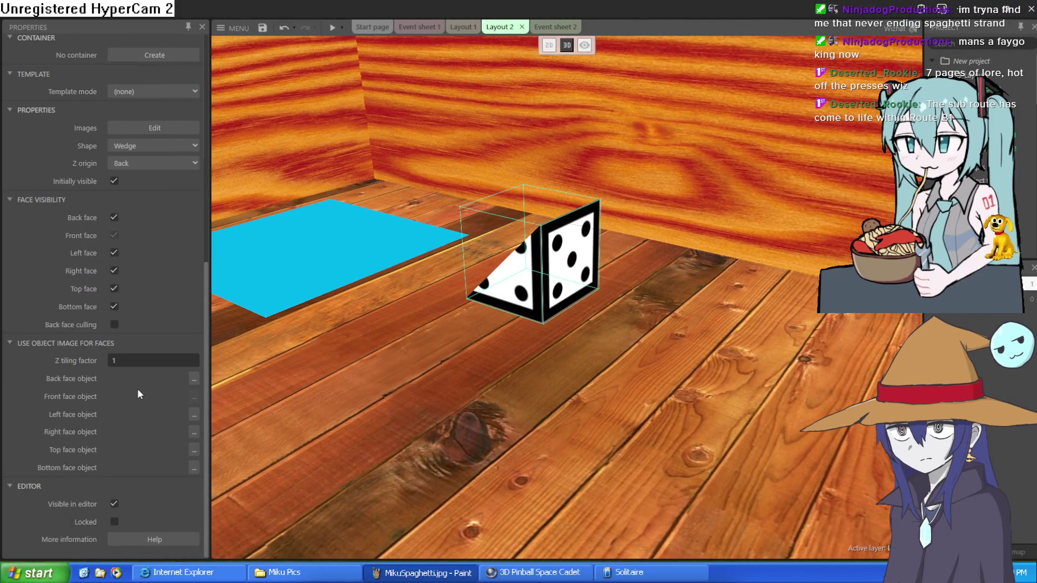
left_click(192, 375)
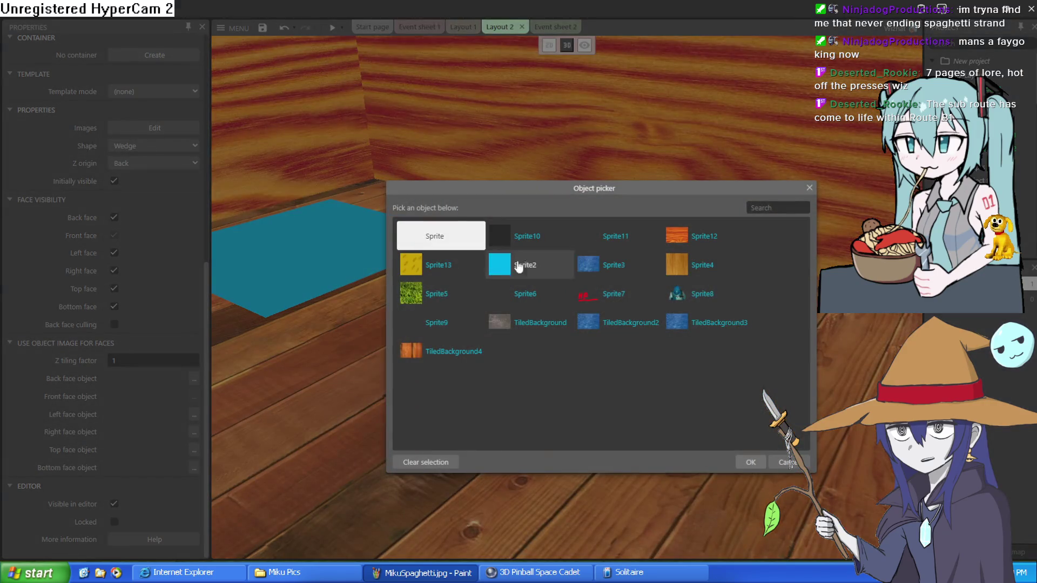
double_click(456, 270)
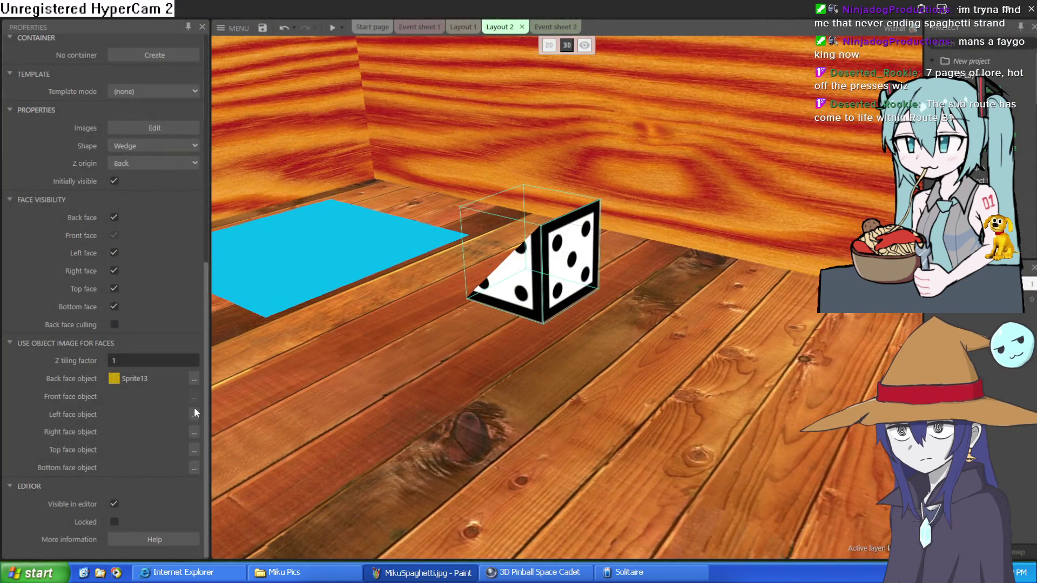
left_click(194, 413)
double_click(439, 266)
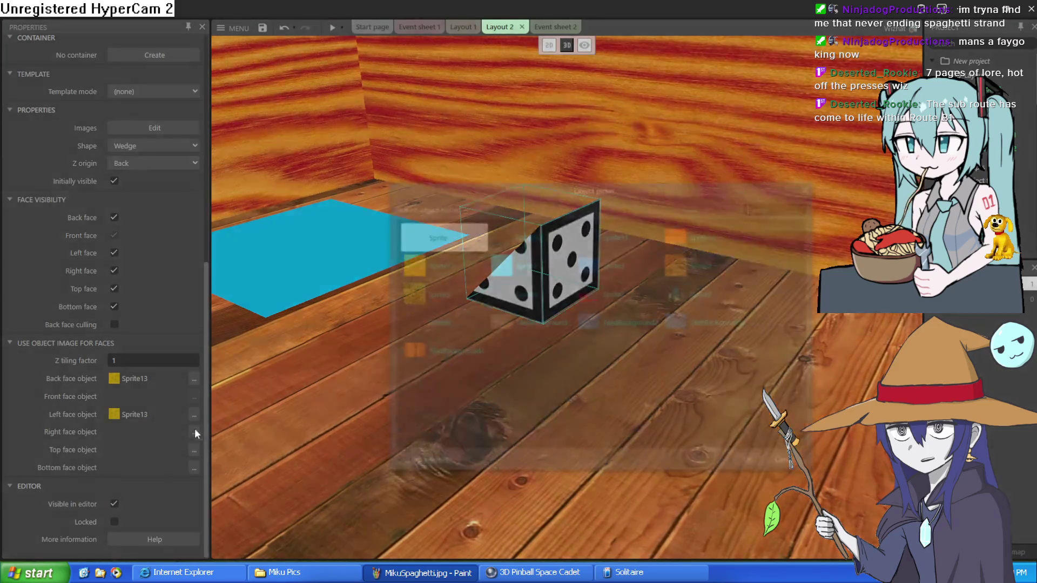
left_click(193, 431)
double_click(423, 278)
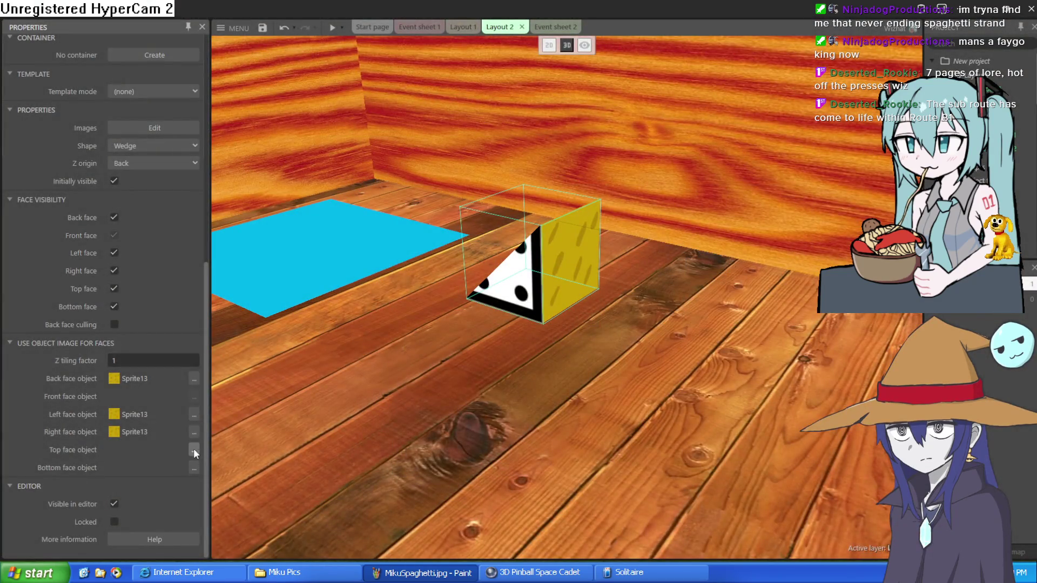
left_click(194, 449)
double_click(435, 273)
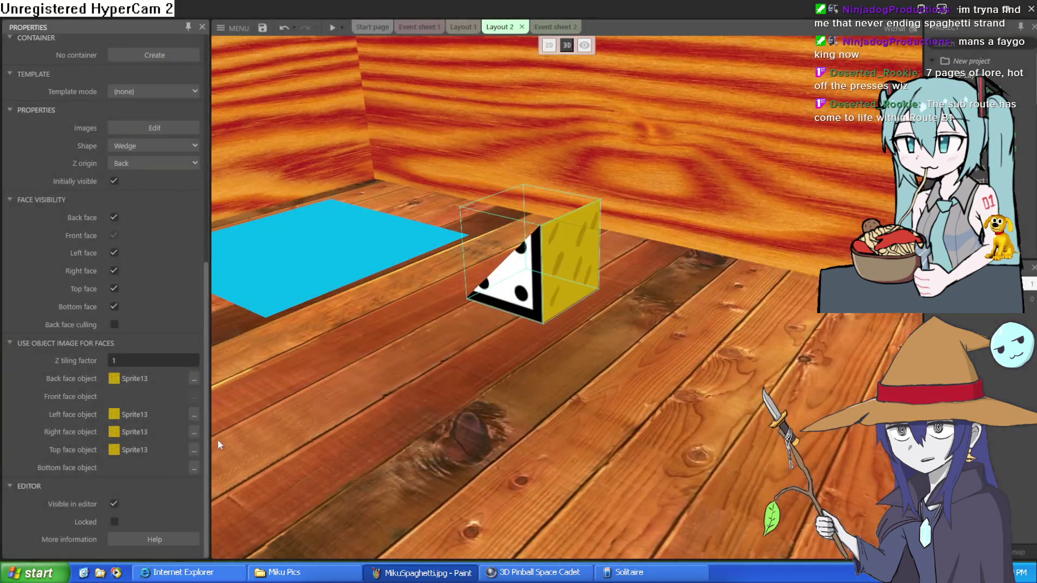
left_click(192, 469)
double_click(430, 273)
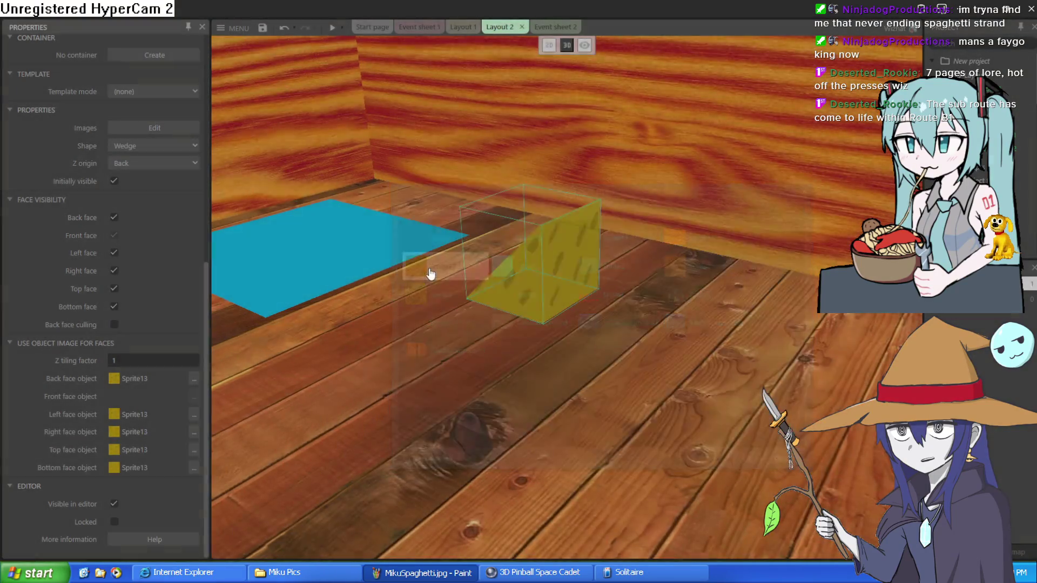
Move the yellow wedge into the far wall corner and switch to Event sheet 1.
mouse_move(477, 238)
left_mouse_down()
mouse_move(780, 382)
mouse_move(821, 443)
mouse_move(605, 400)
mouse_move(540, 335)
left_mouse_up()
key("s")
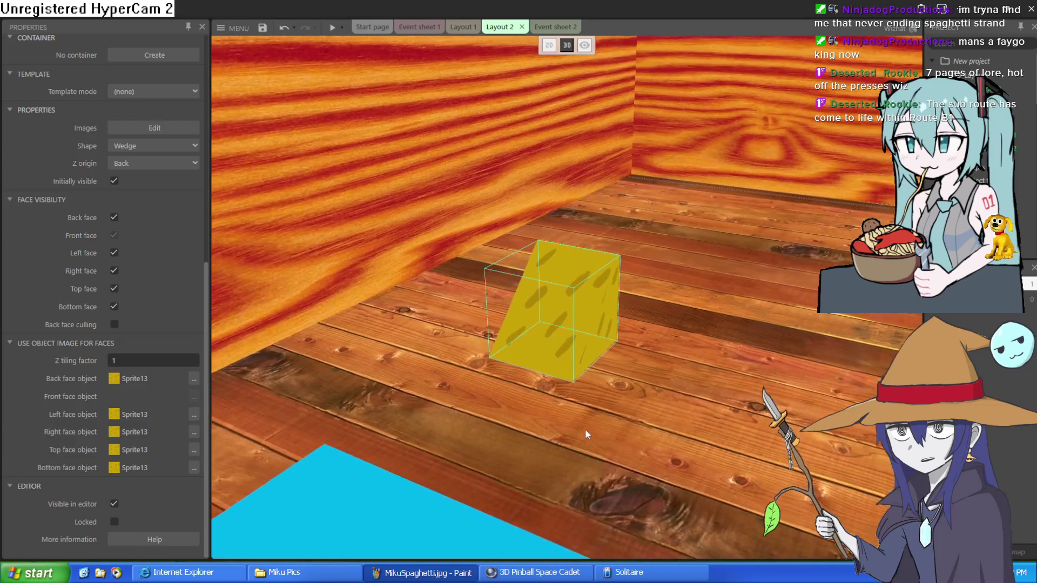
mouse_move(560, 350)
left_mouse_down()
mouse_move(688, 202)
mouse_move(670, 189)
left_mouse_up()
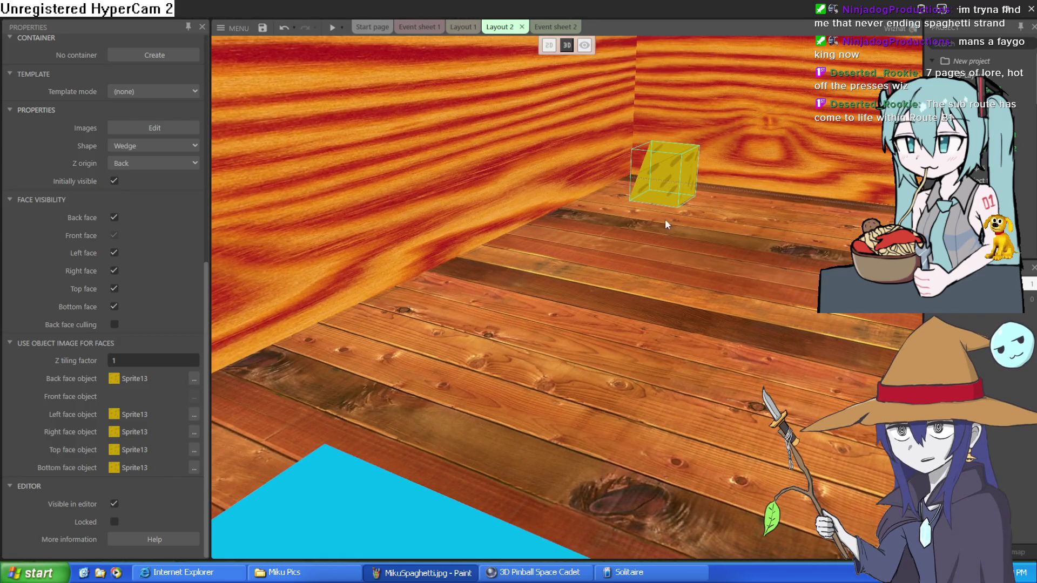
left_click(424, 27)
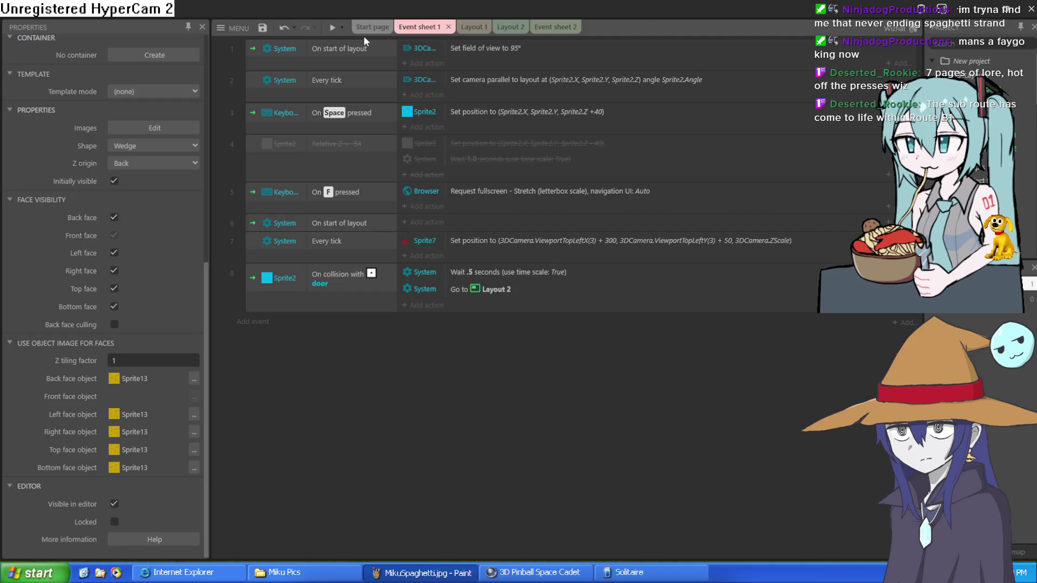
Nudge Layout 1's door box slightly into the house wall and run a preview.
left_click(372, 27)
left_click(464, 27)
left_click(418, 269)
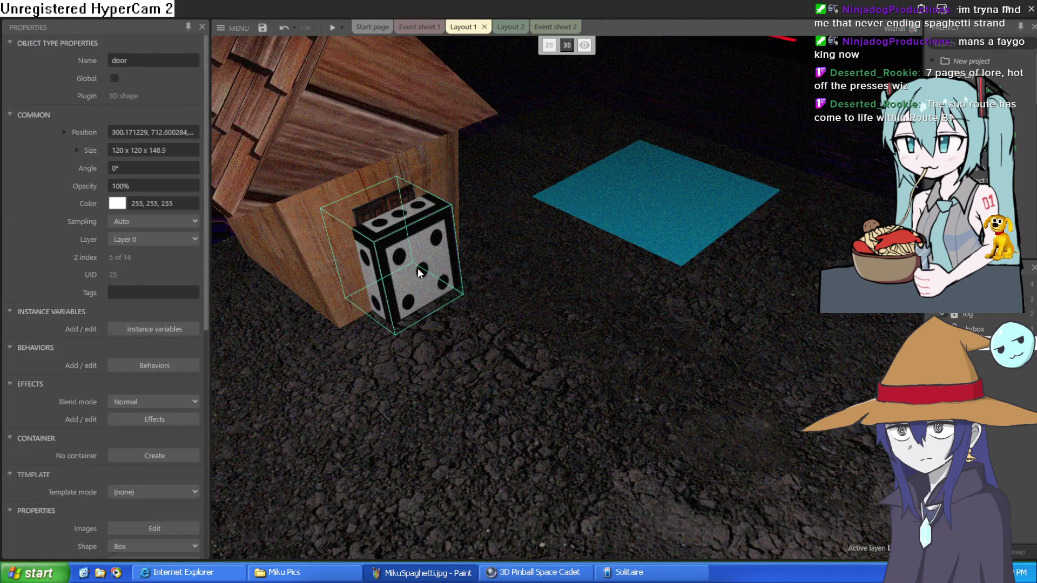
left_click_drag(396, 252, 389, 254)
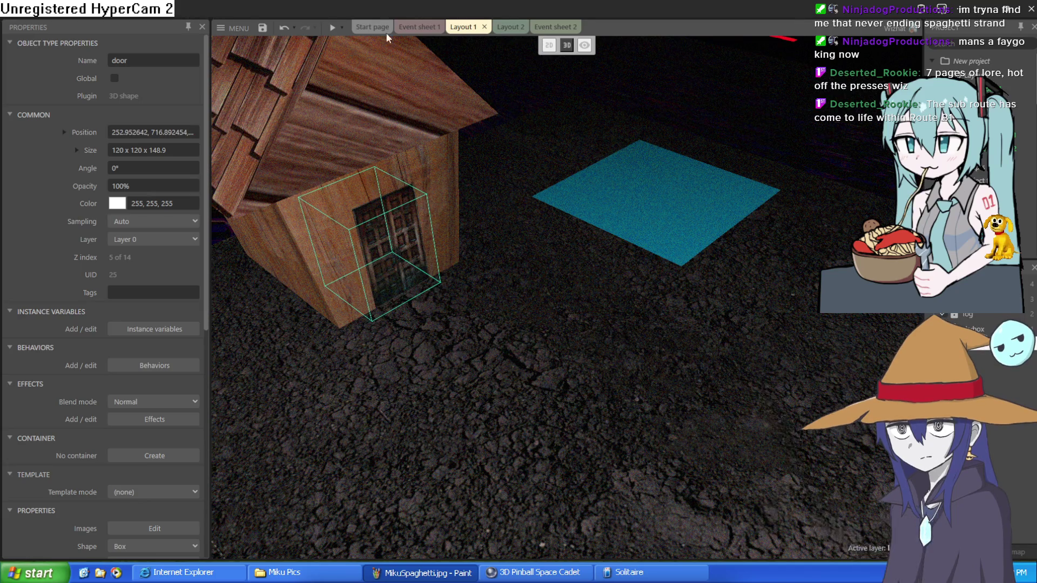
left_click(331, 28)
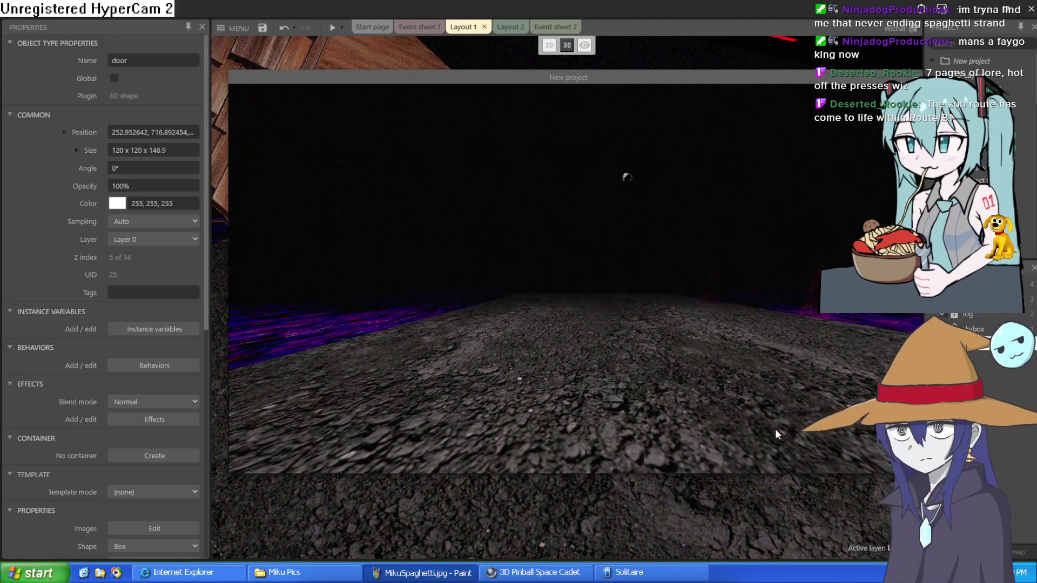
Walk and turn around outside the wooden house in the first-person preview.
key("w")
key("w")
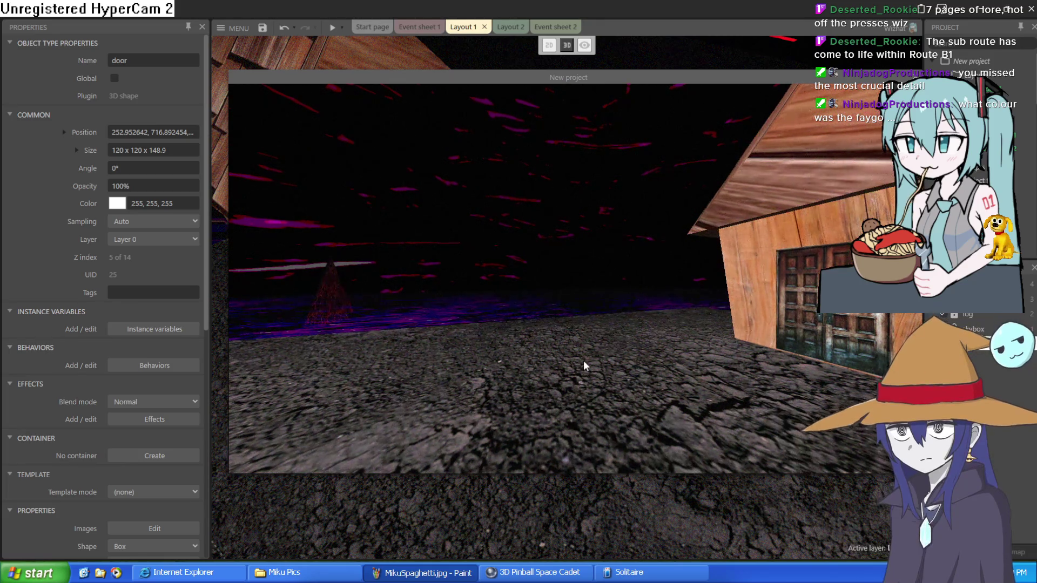
key("Left")
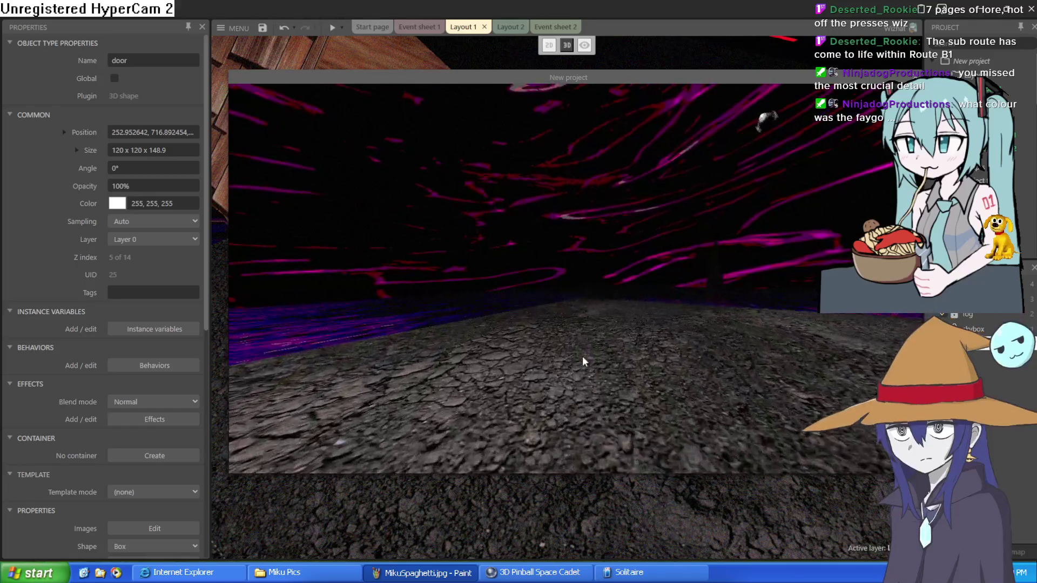
key("Left")
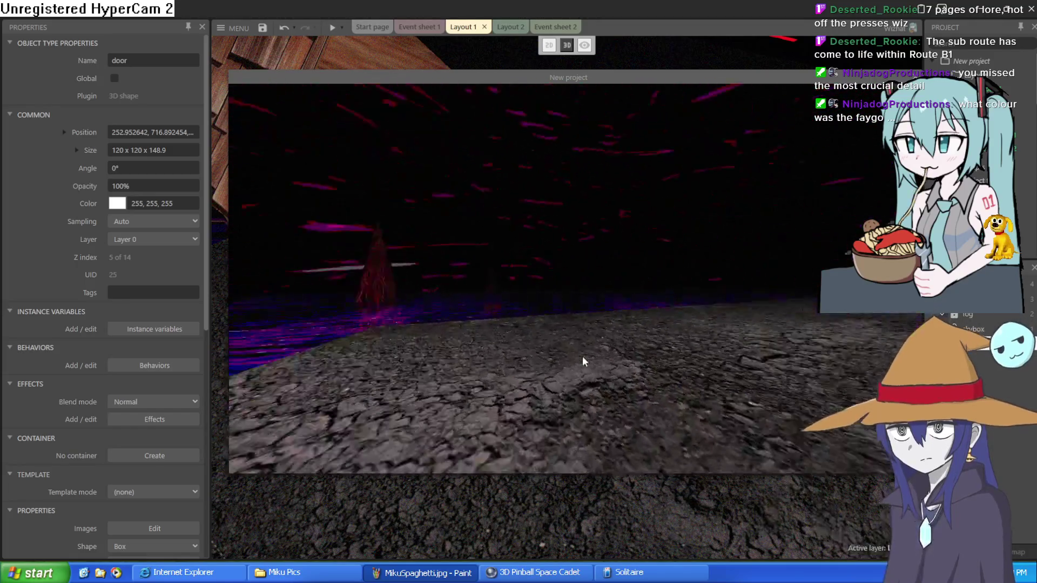
key("Left")
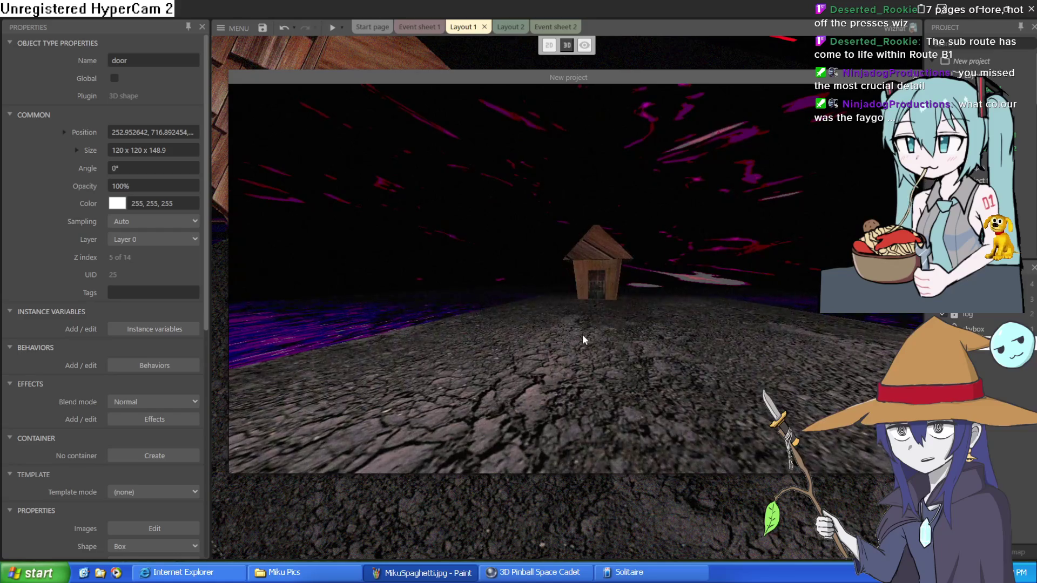
key("Up")
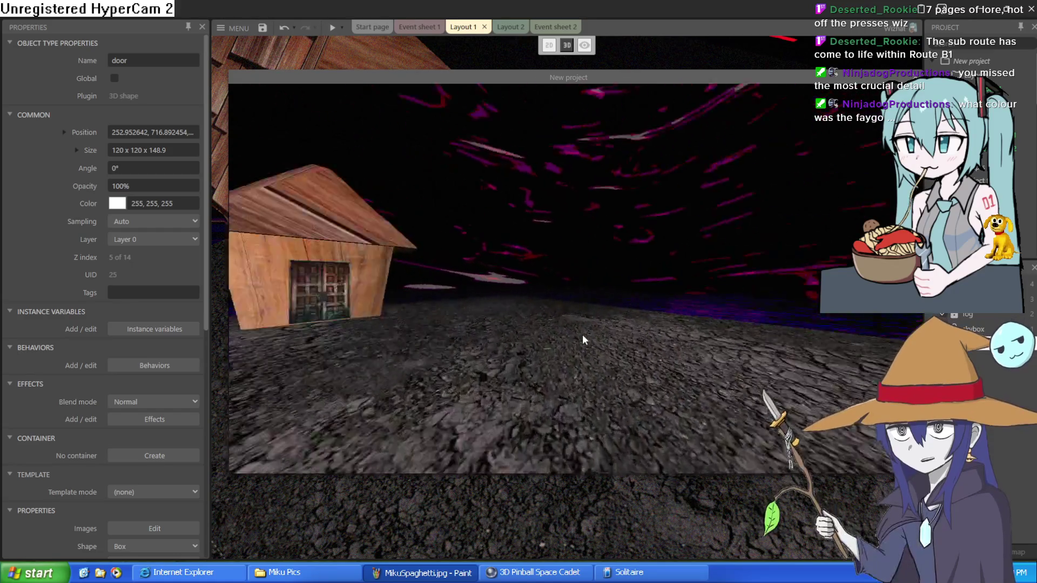
key("Left")
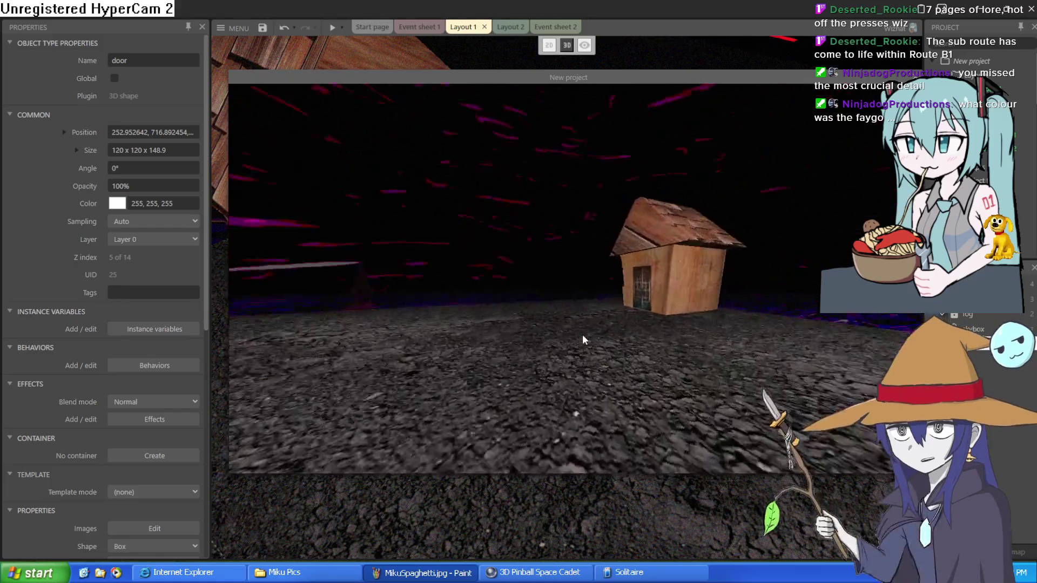
key("Left")
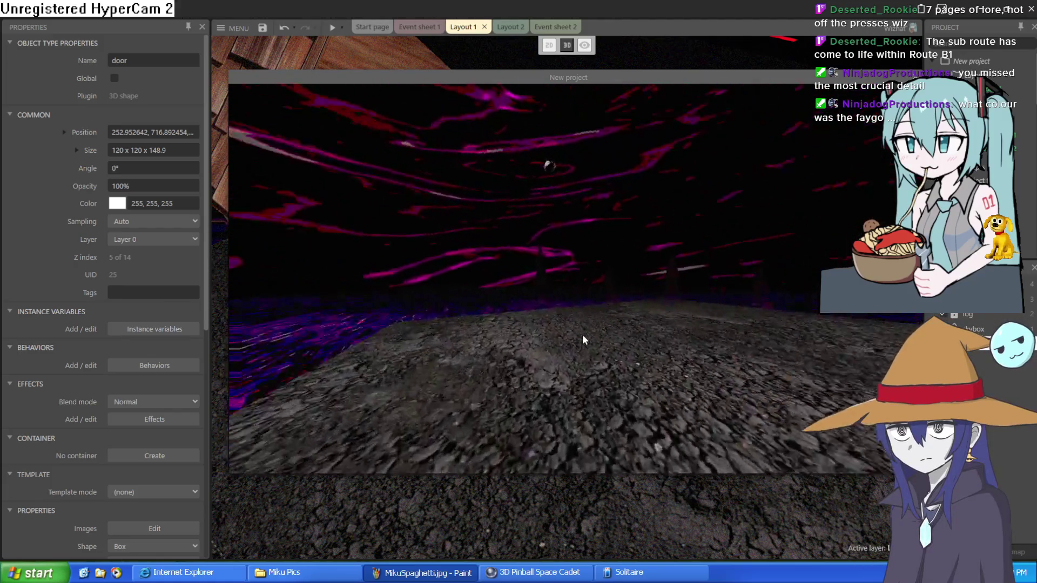
key("Right")
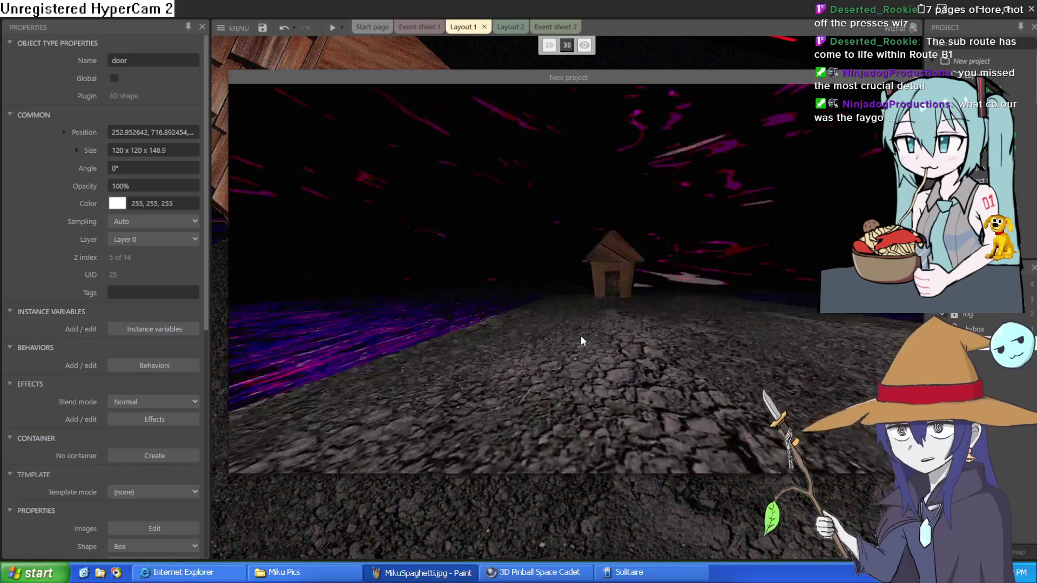
key("Up")
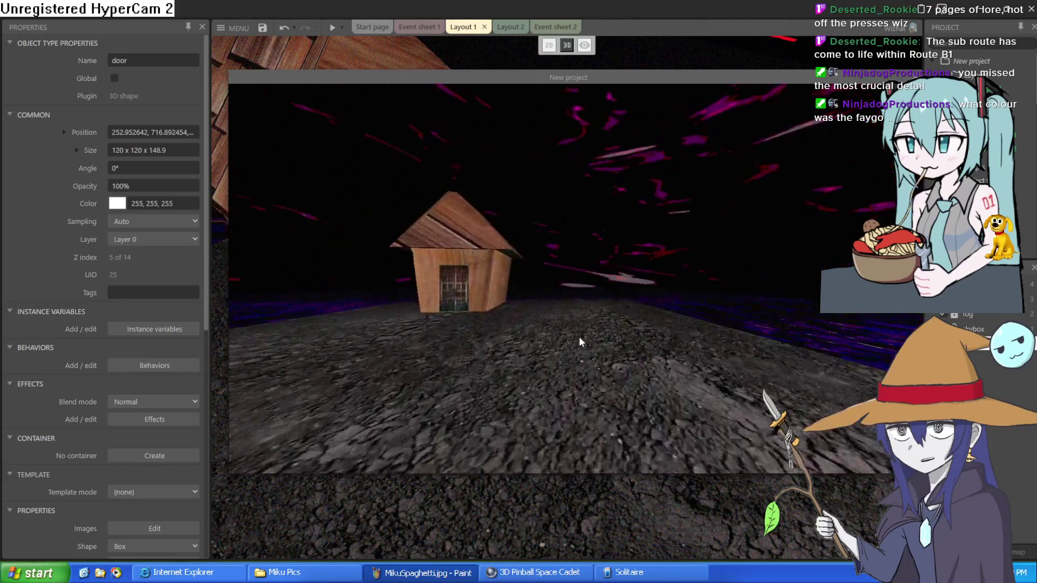
key("Right")
key("Left")
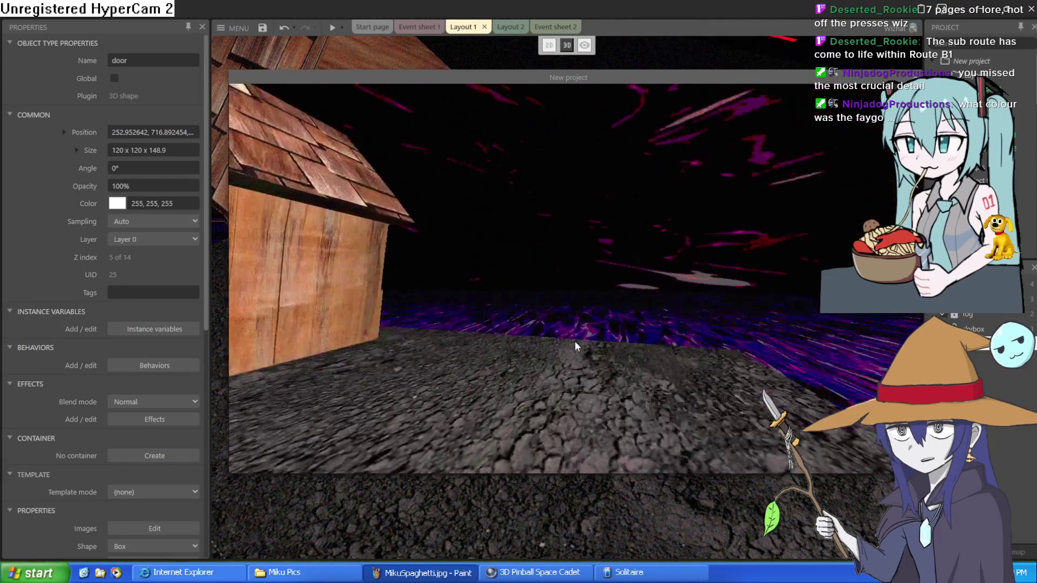
key("Left")
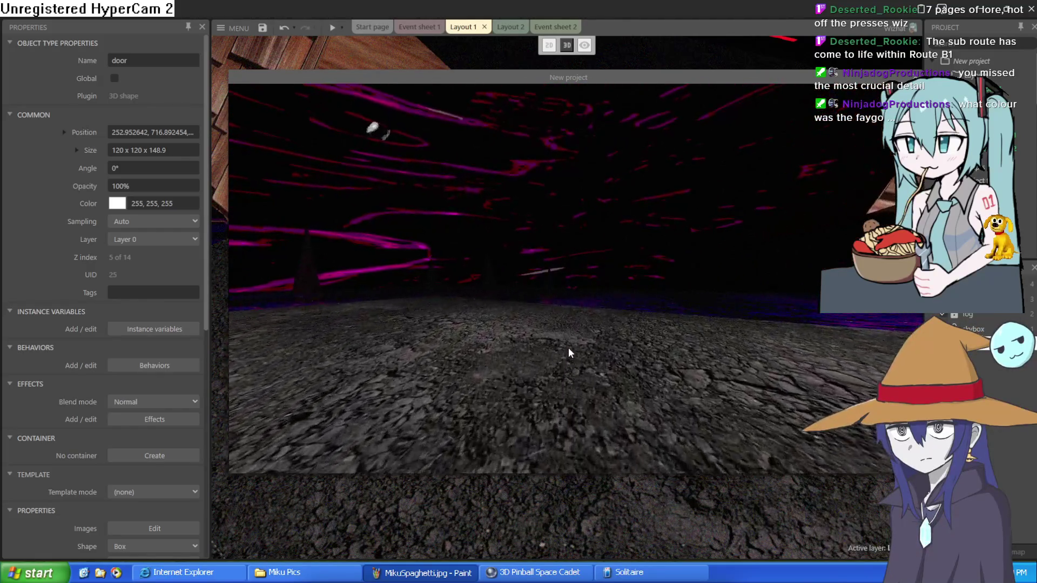
key("Right")
key("Left")
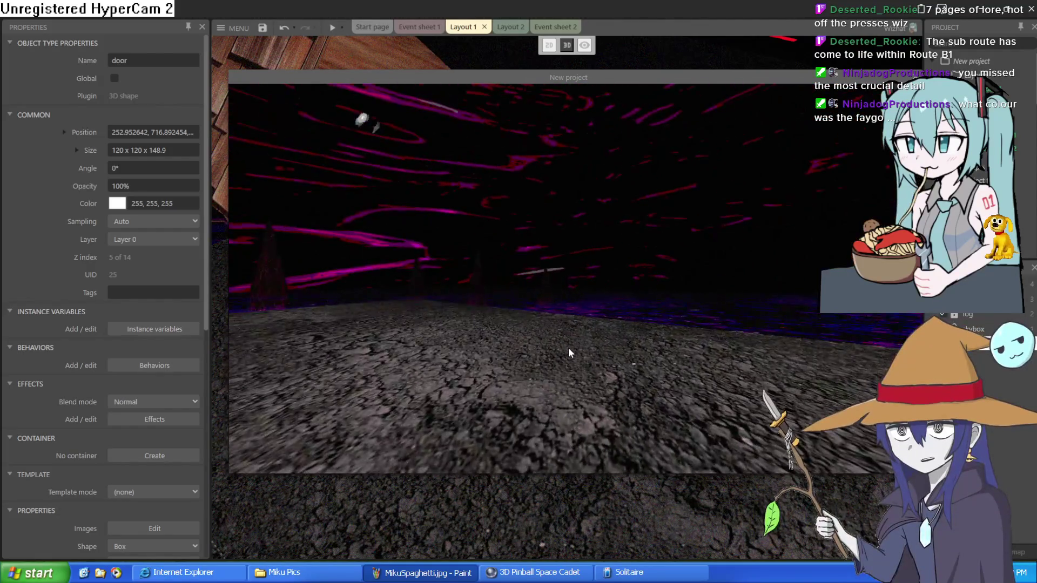
Make the preview fullscreen and walk up to the front of the house.
key("F11")
key("Left")
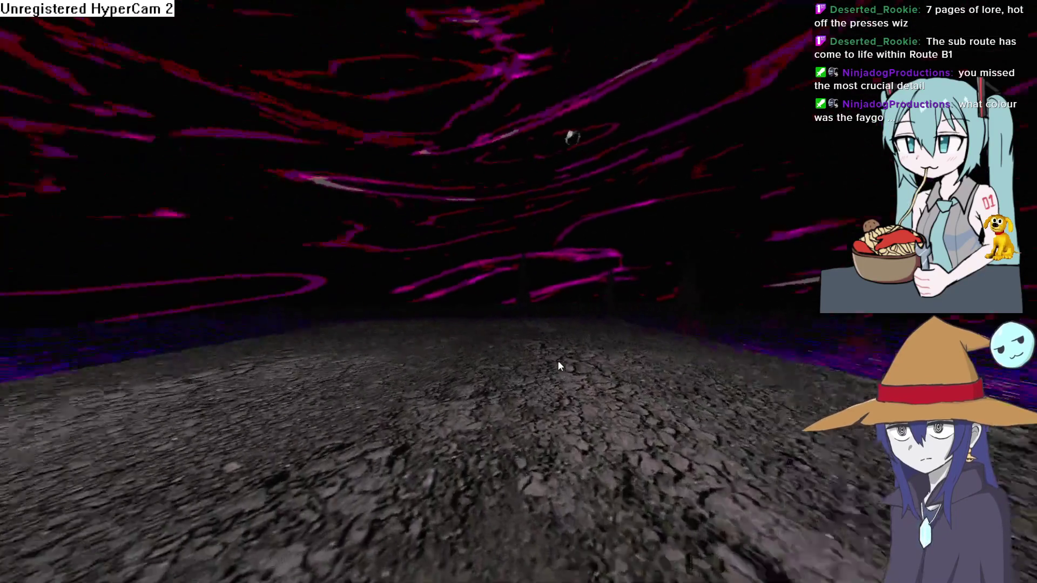
key("Right")
key("Up")
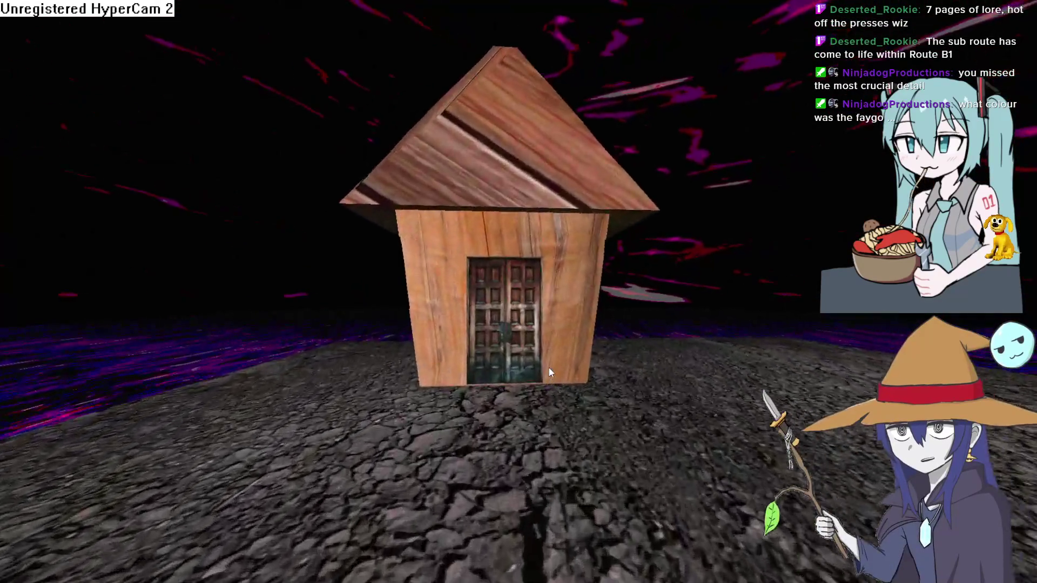
key("Left")
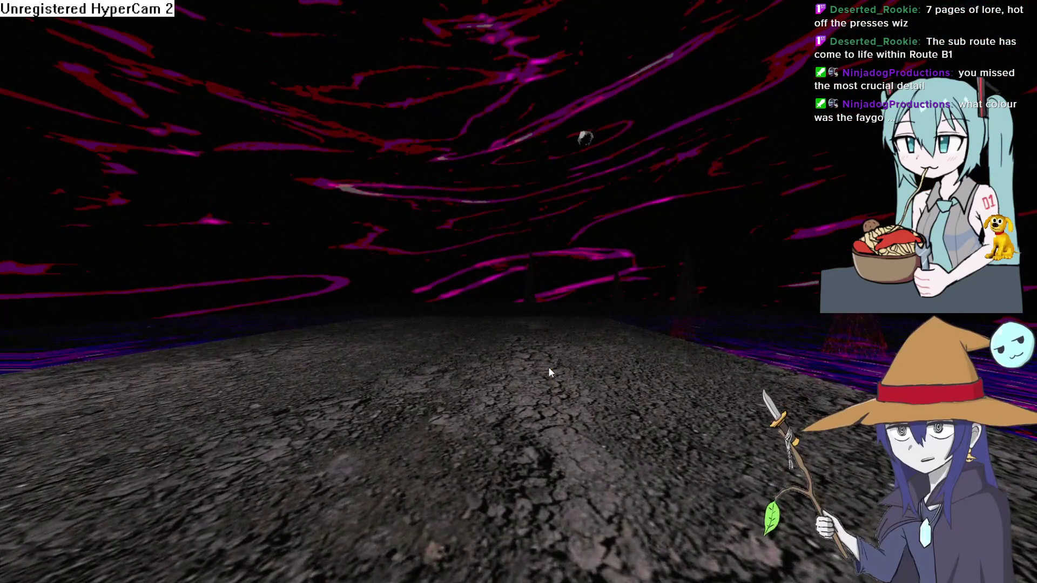
key("Right")
key("Right")
Walk through the door into the wood-grain room, past the yellow block to the far wall, then exit fullscreen.
key("Up")
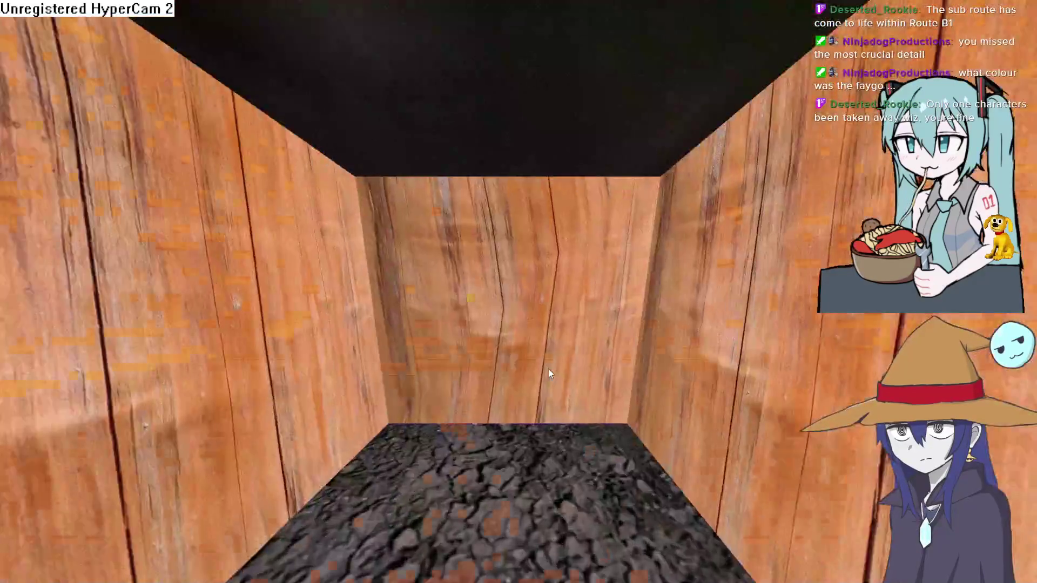
key("Up")
key("Left")
key("Right")
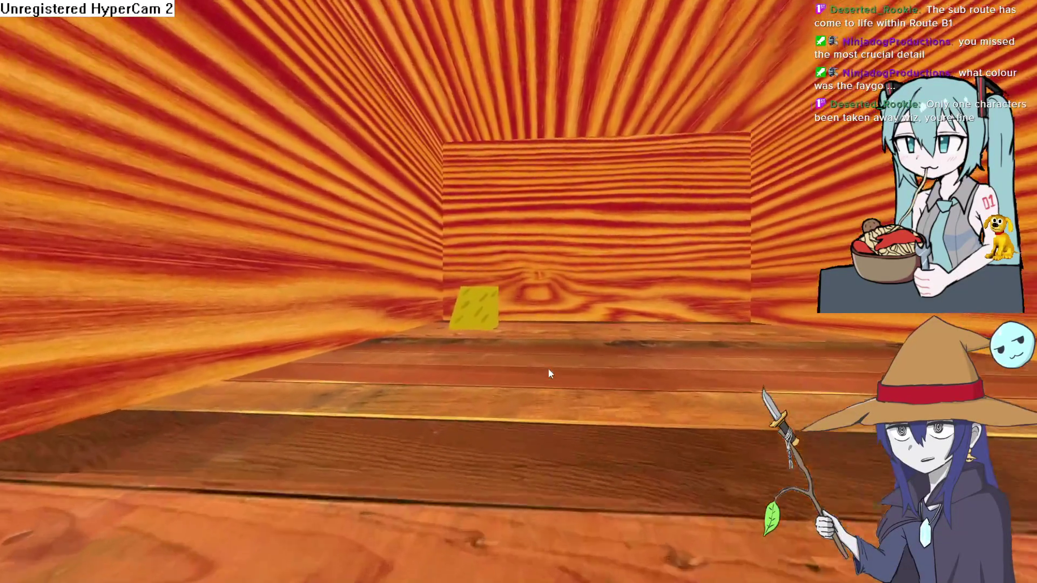
key("Up")
key("Left")
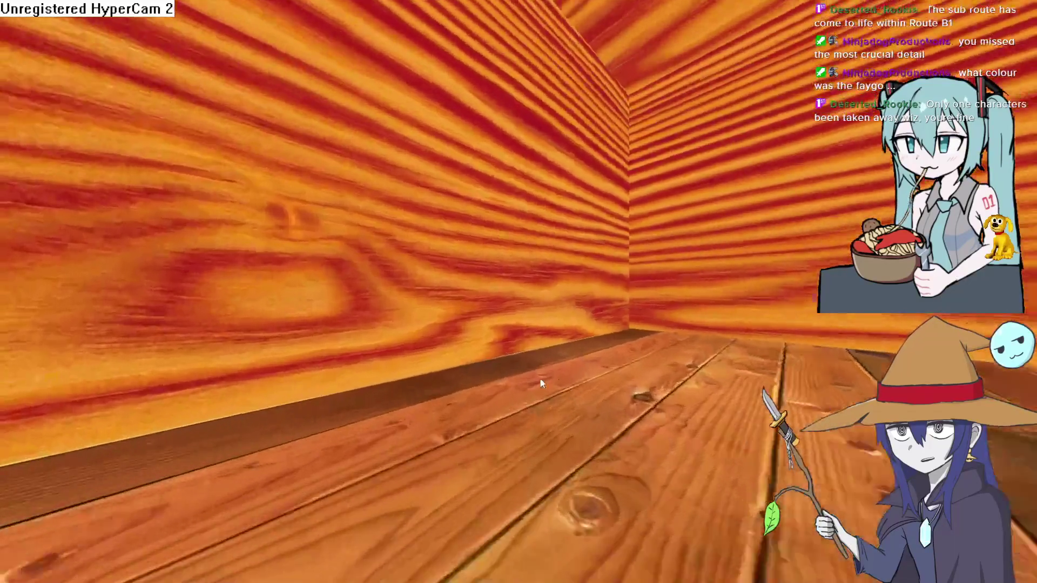
key("Up")
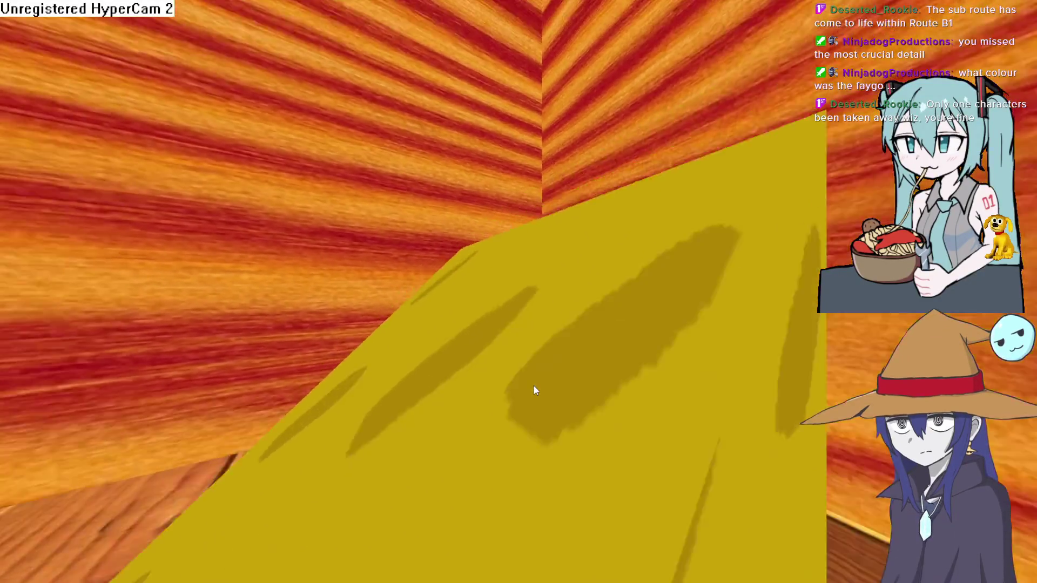
key("Left")
key("Left")
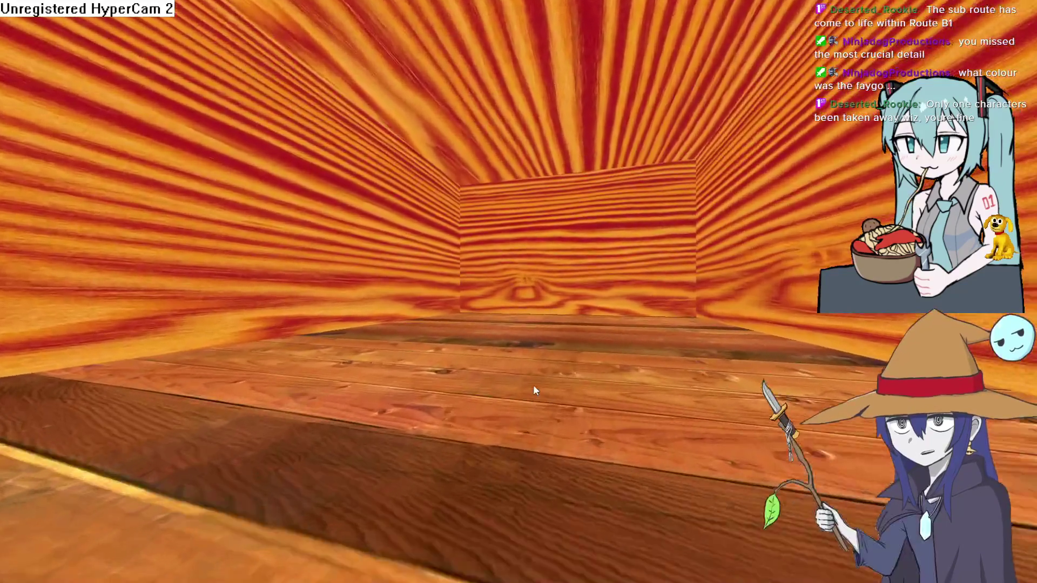
key("Right")
key("Up")
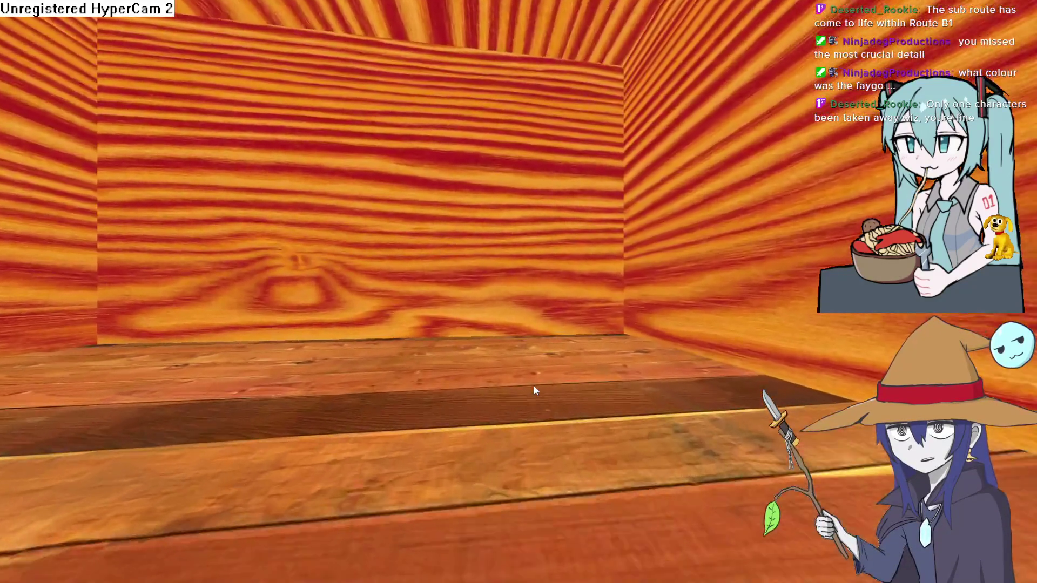
key("Up")
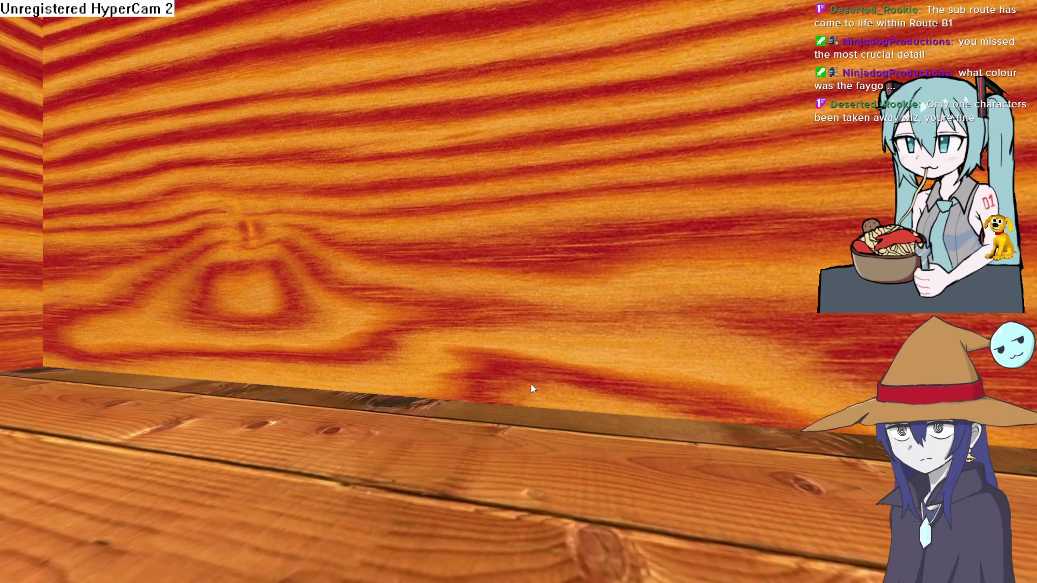
key("Escape")
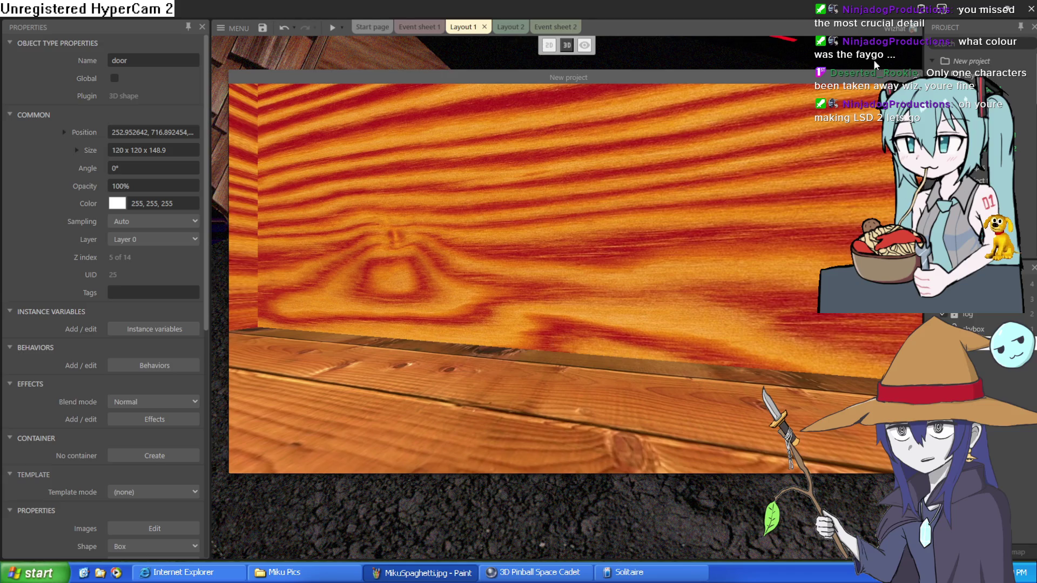
Close the preview, nudge the door box slightly right, and view Layout 2's wooden room.
key("Escape")
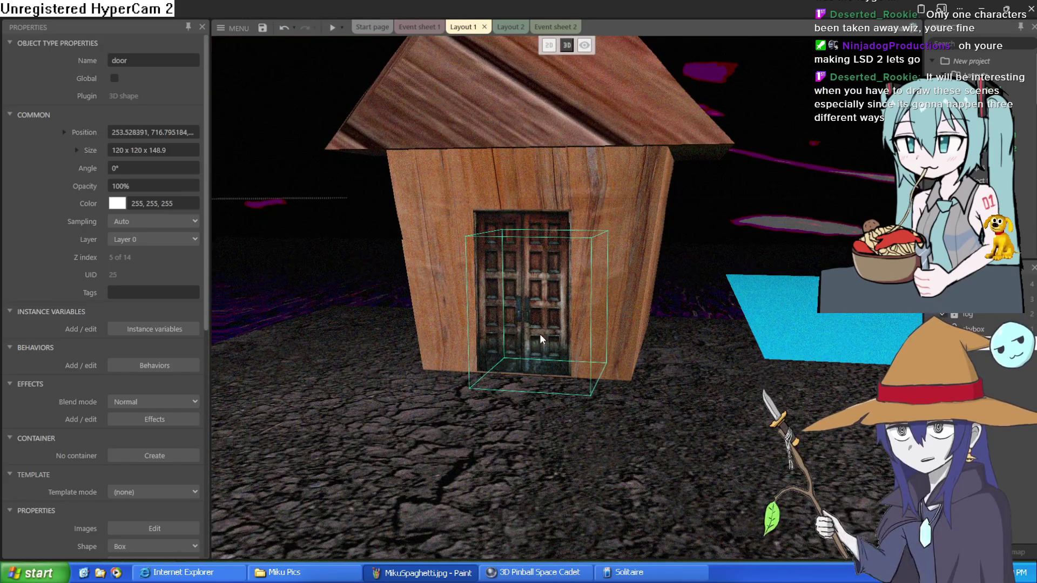
left_click_drag(540, 334, 536, 349)
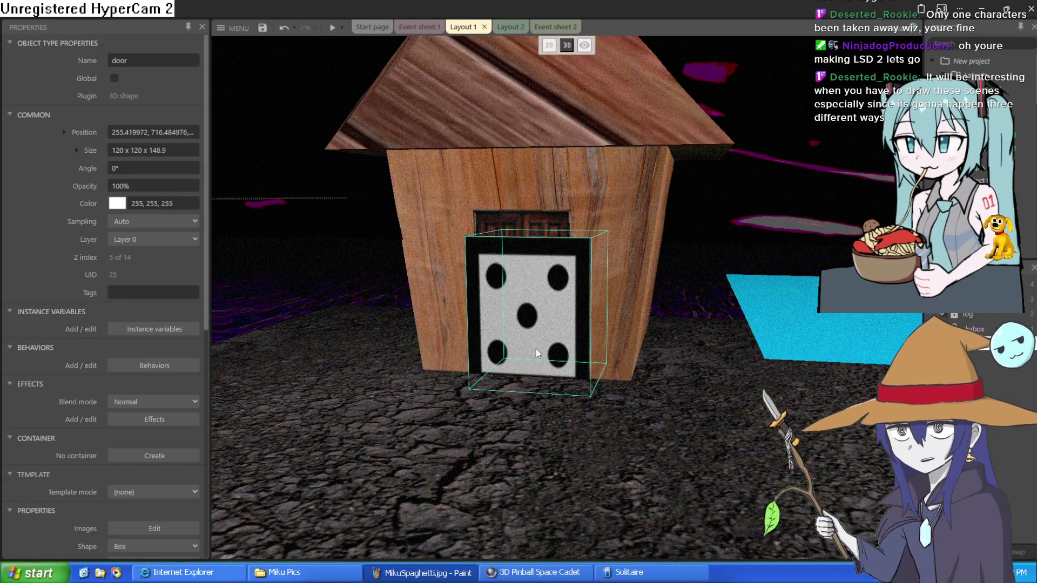
left_click(514, 27)
mouse_move(661, 320)
left_mouse_down()
mouse_move(594, 320)
mouse_move(673, 385)
mouse_move(644, 365)
left_mouse_up()
key("w")
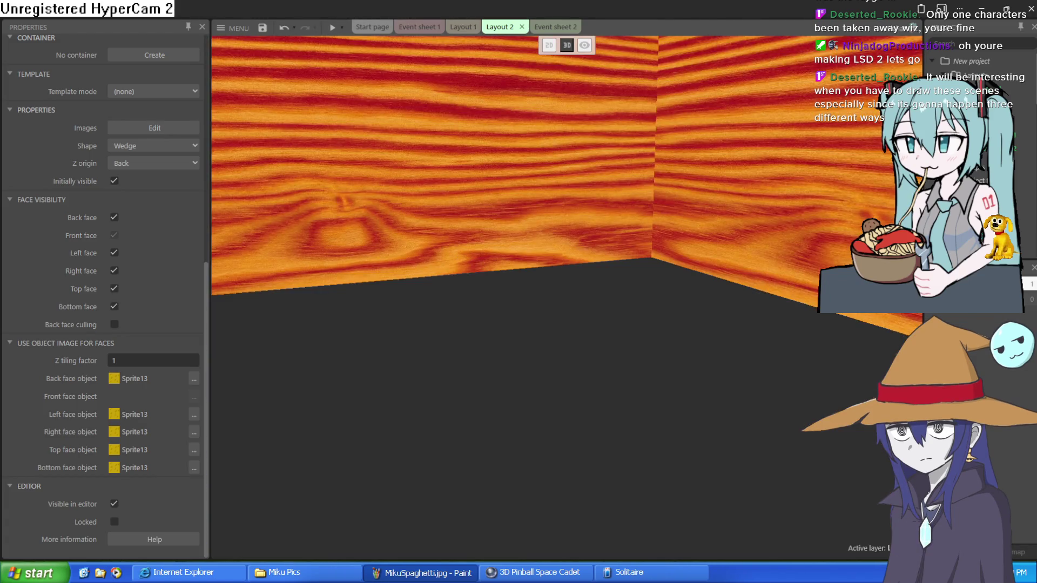
Add a Fog (exponential) effect with colour 0,0,0 to Layer 1.
left_click(1032, 300)
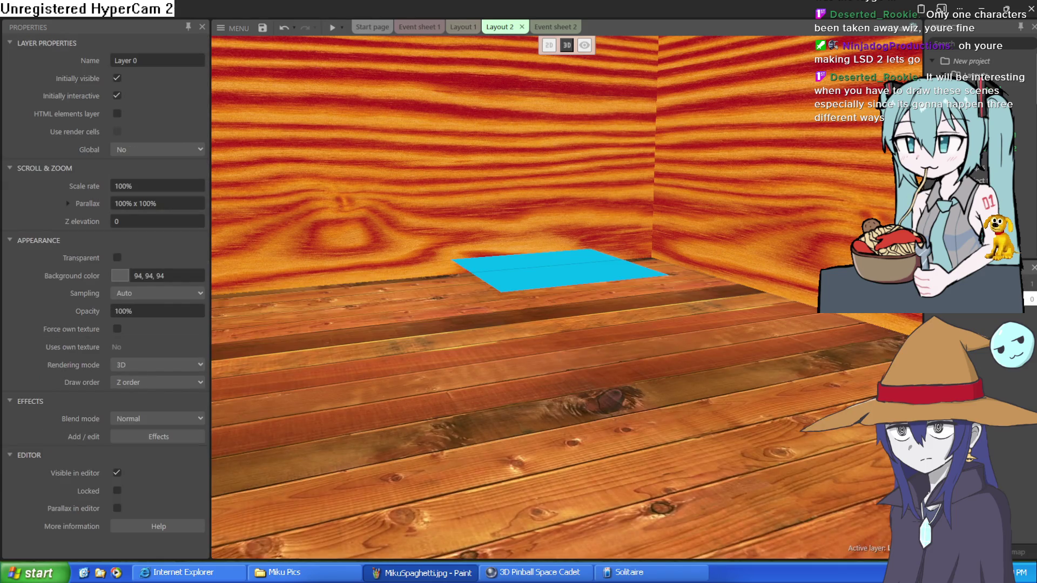
left_click(147, 437)
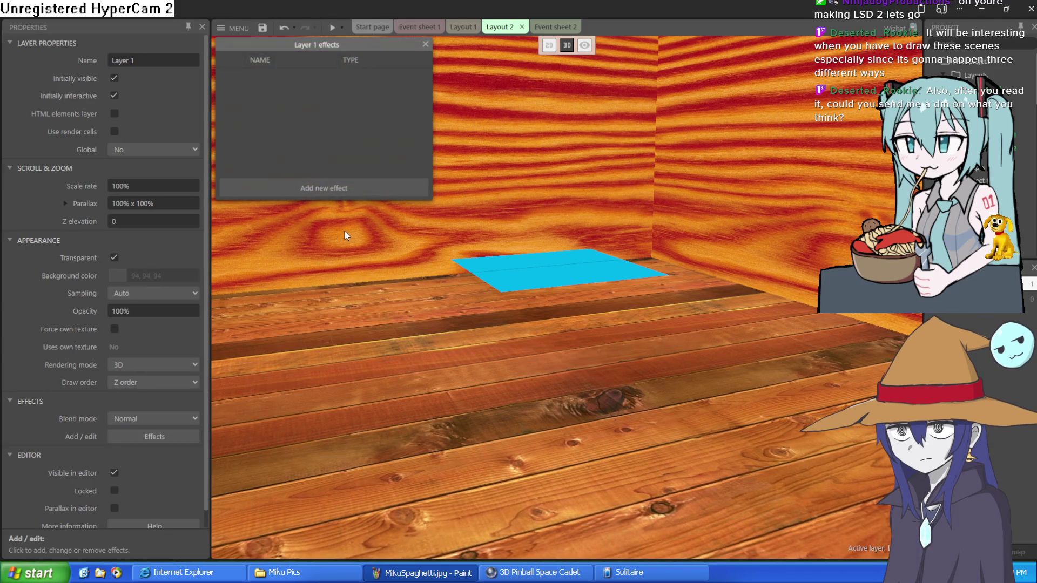
left_click(329, 189)
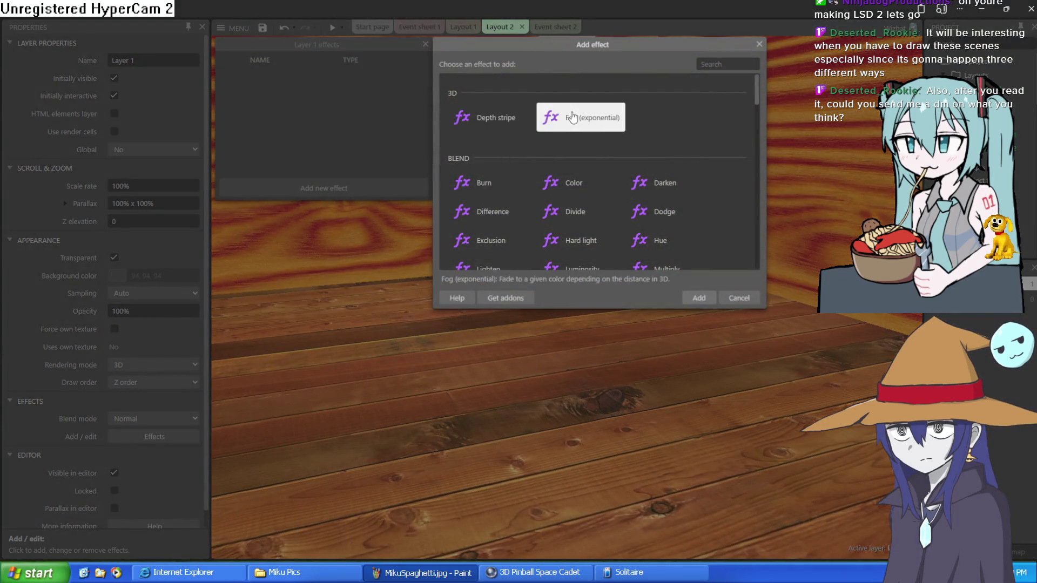
double_click(582, 118)
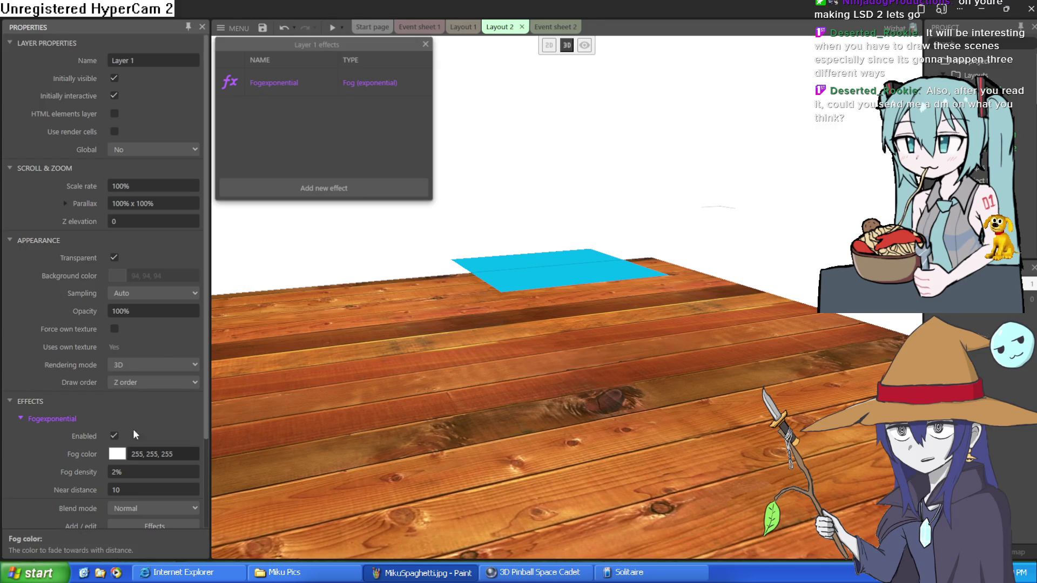
type("0,0,0")
key("Return")
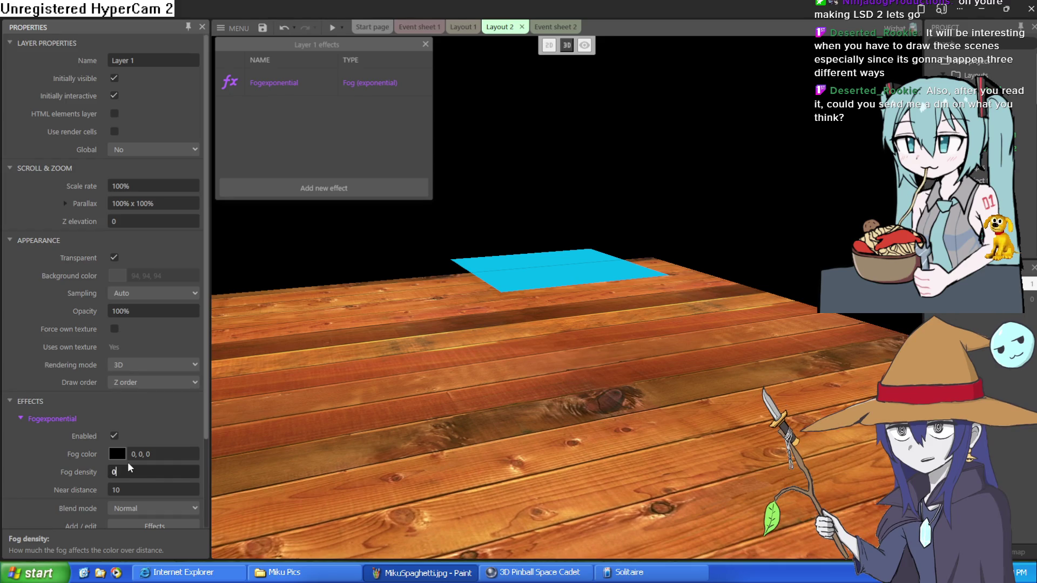
Set Layer 1's fog density to 0.1% and near distance to 0.1, then select Layer 0.
type(".5")
key("Tab")
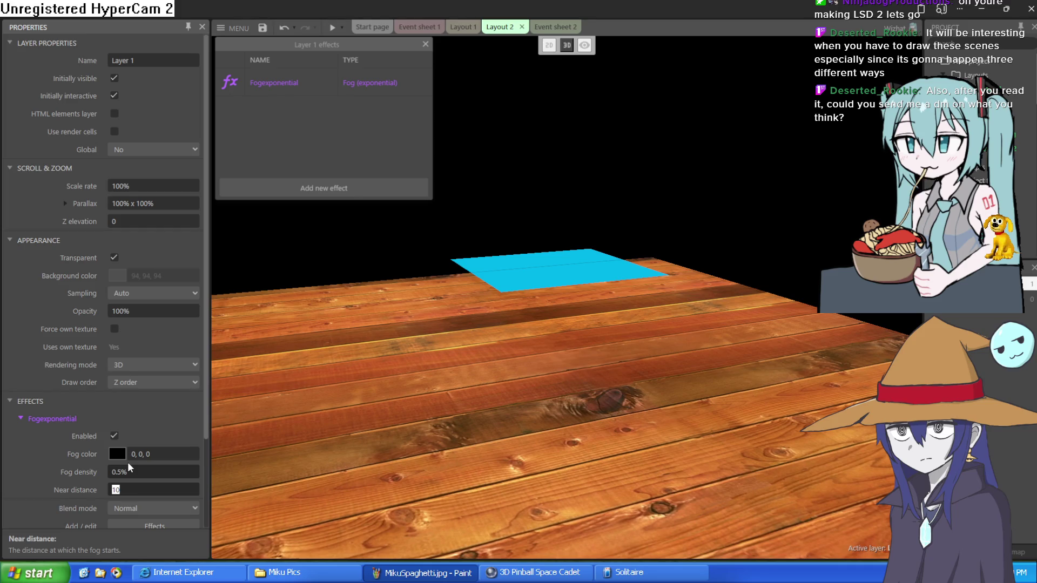
type("0.1")
key("Tab")
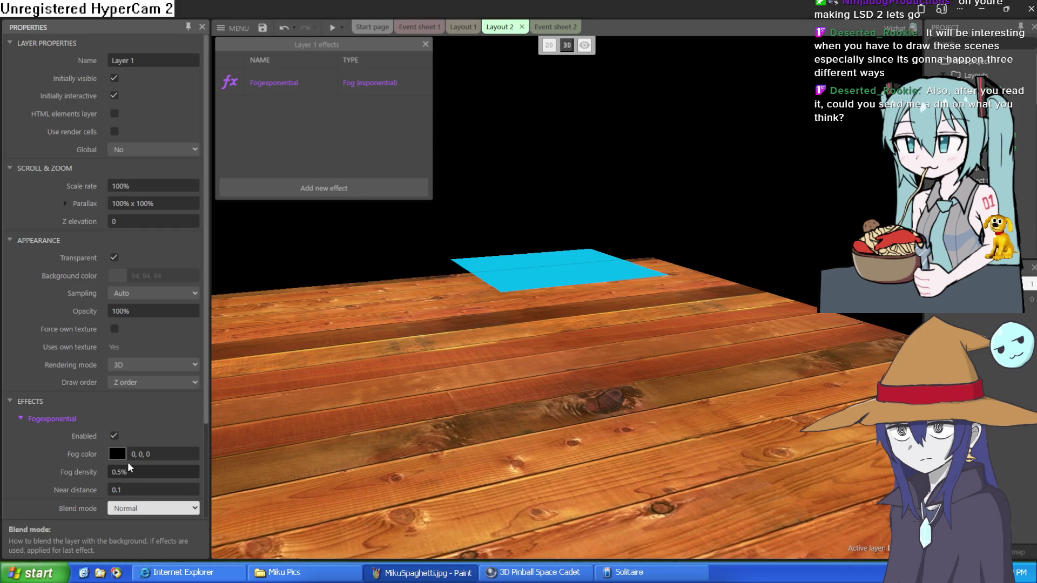
left_click(124, 472)
type("0.1")
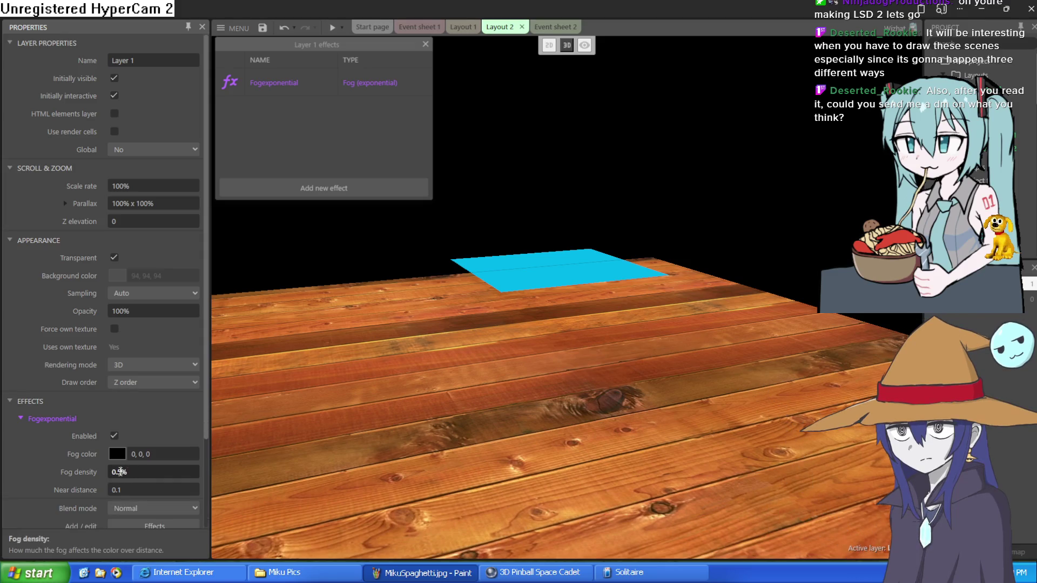
key("Return")
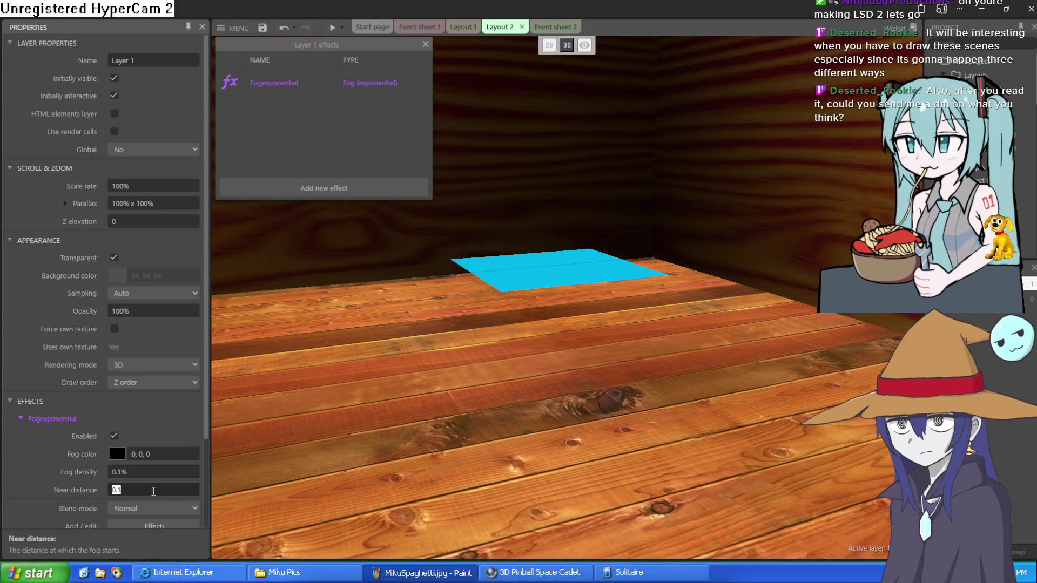
left_click(143, 490)
left_click(983, 298)
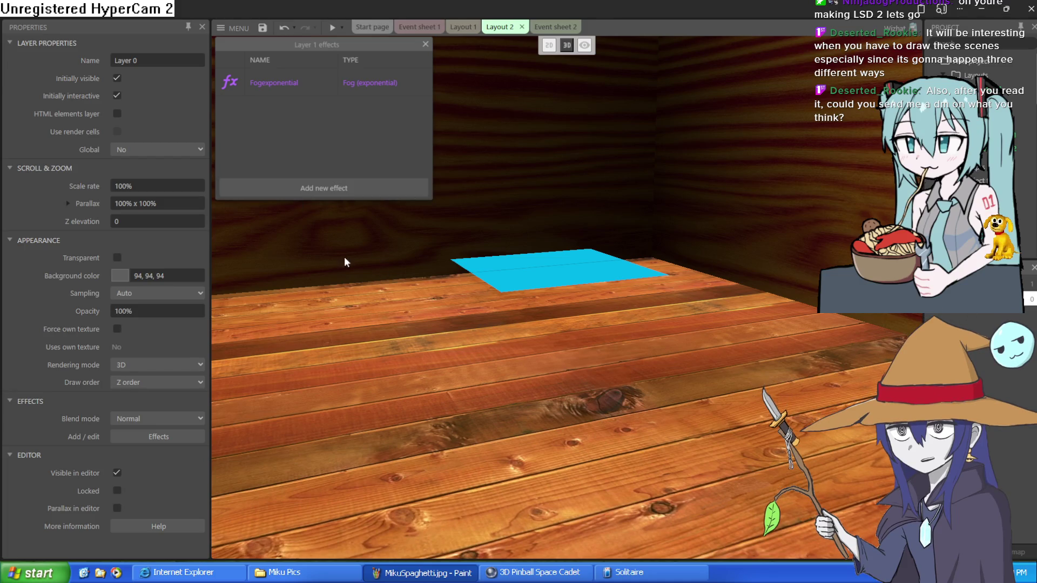
Add a Fog (exponential) effect with colour 0,0,0 to Layer 0.
left_click(426, 44)
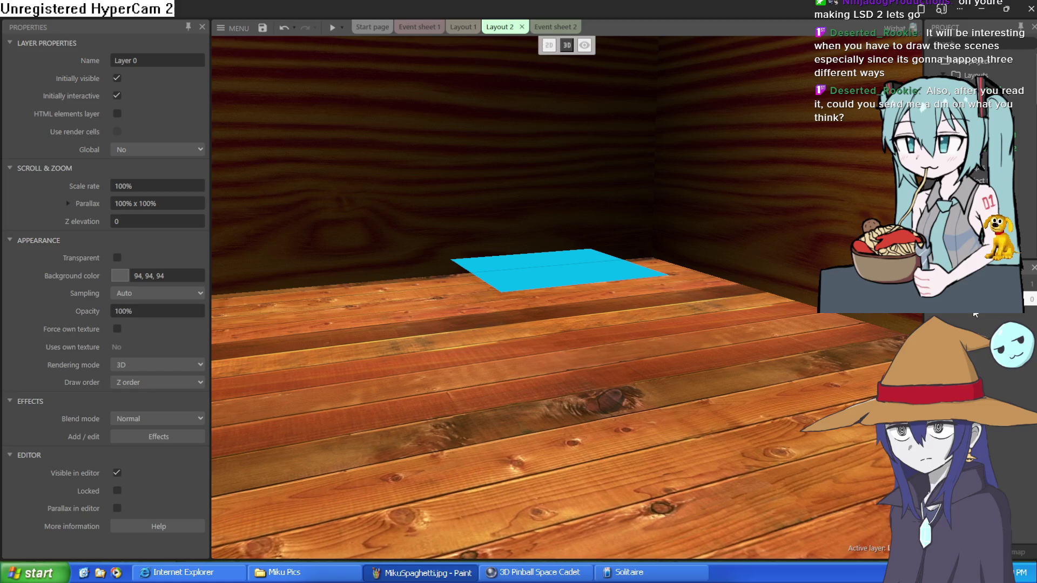
left_click(158, 440)
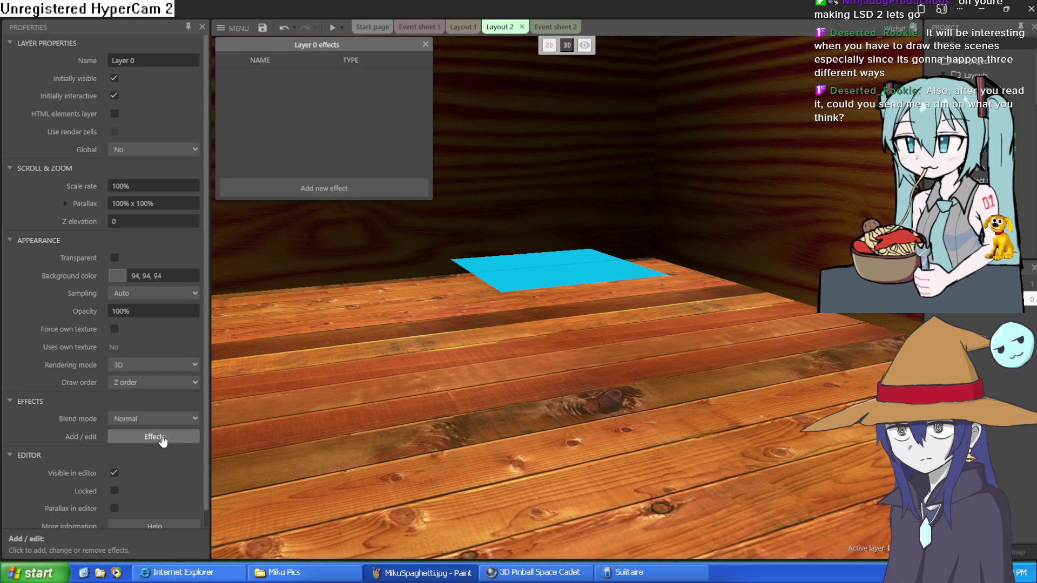
left_click(364, 194)
double_click(588, 118)
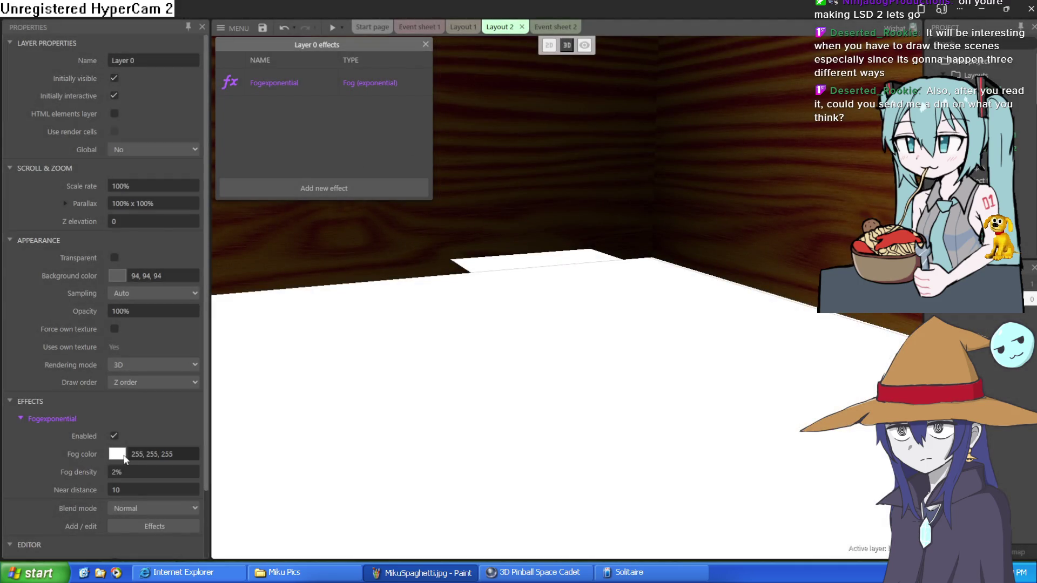
left_click(123, 457)
type("0,0,0")
key("Return")
Set Layer 0's fog density to 0.1% and near distance to 0.1, then preview the room.
left_click(134, 476)
type("0.1")
key("Return")
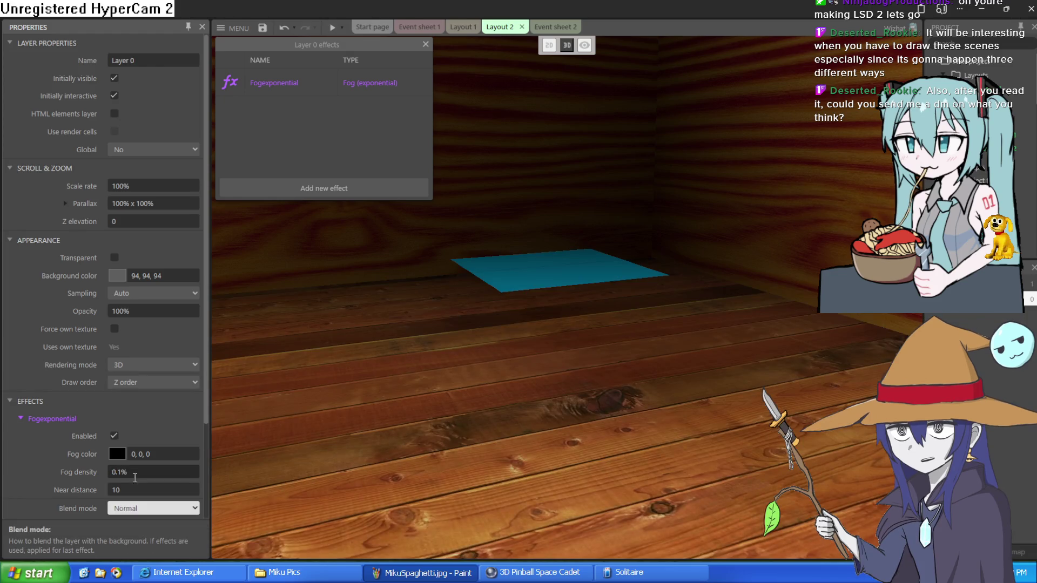
left_click(134, 488)
key("BackSpace")
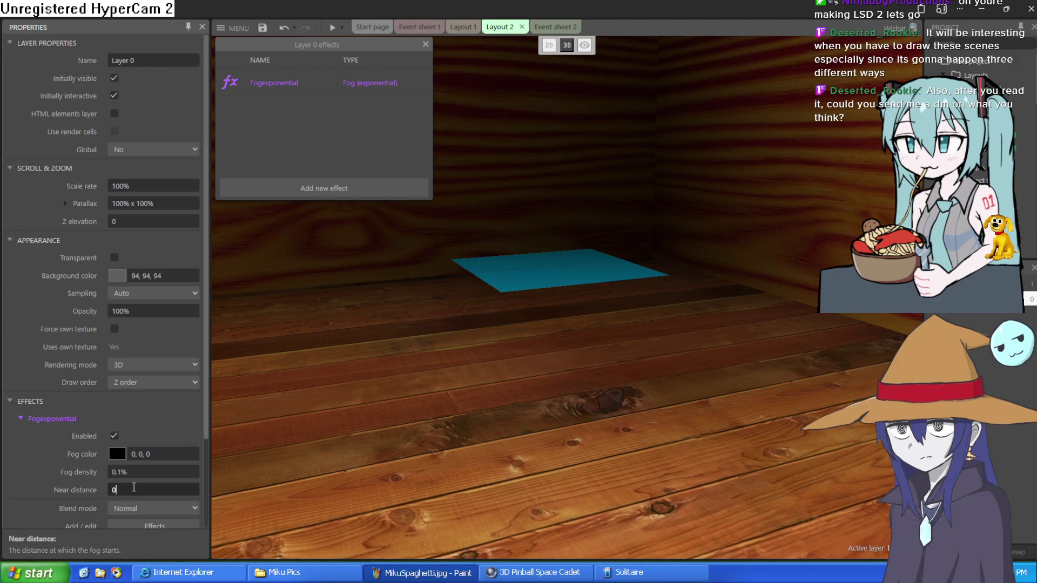
type("0.1")
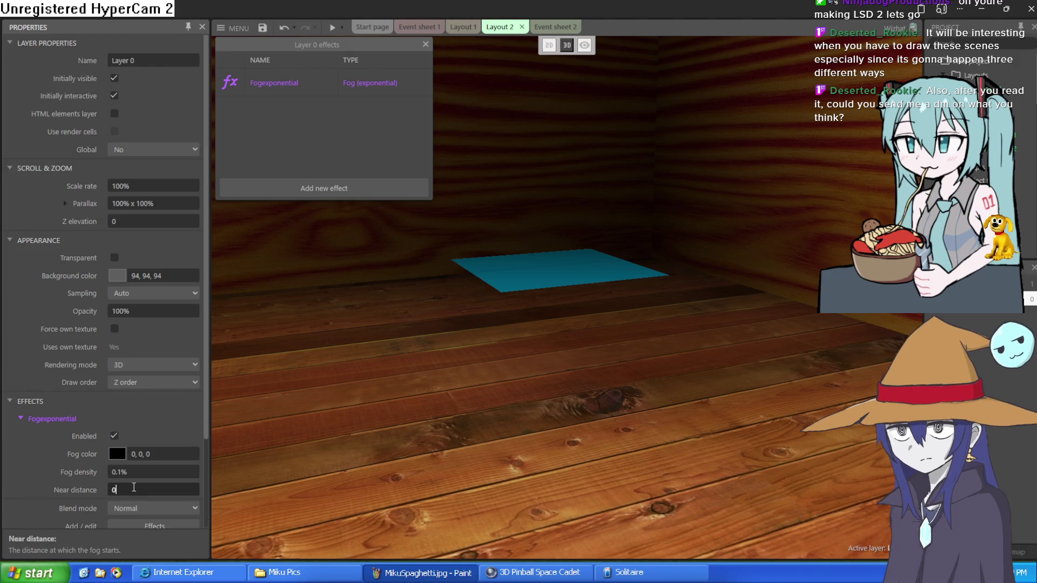
key("Tab")
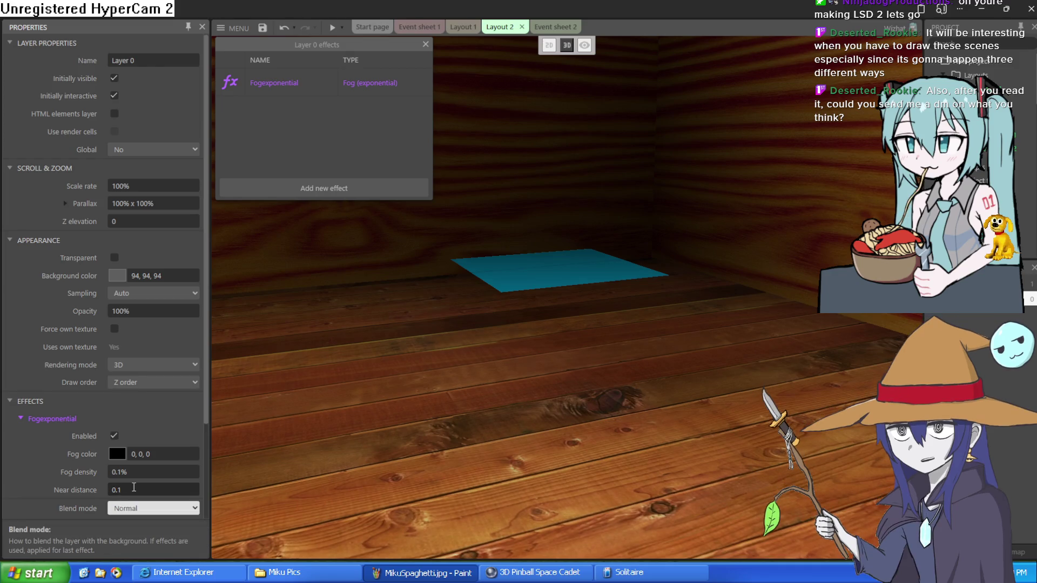
left_click(332, 27)
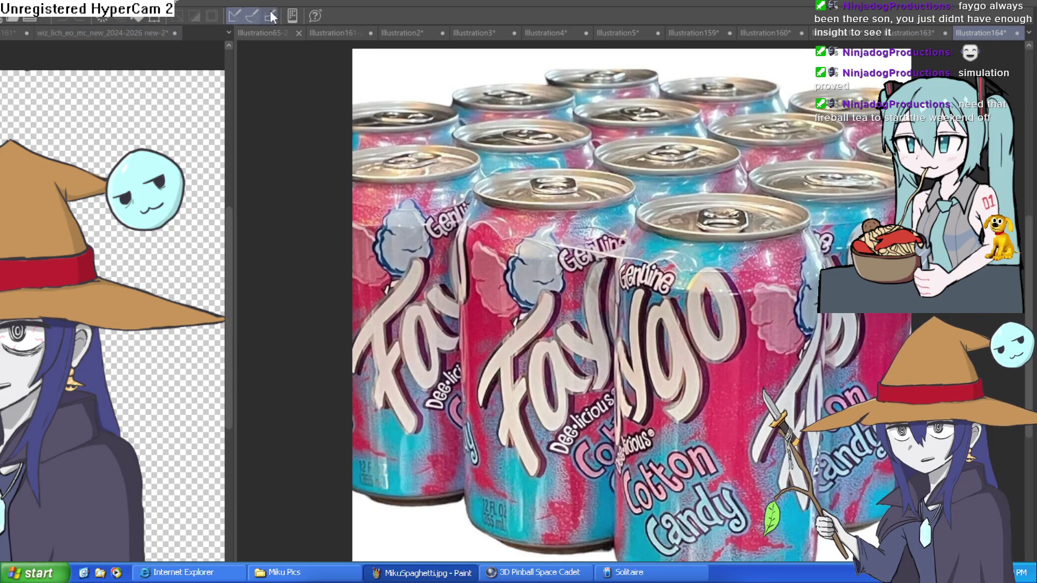
View the Illustration2, Illustration161-2 and Illustration65-2-3-5 canvases, save the drawing, and return to Construct 3.
left_click(391, 32)
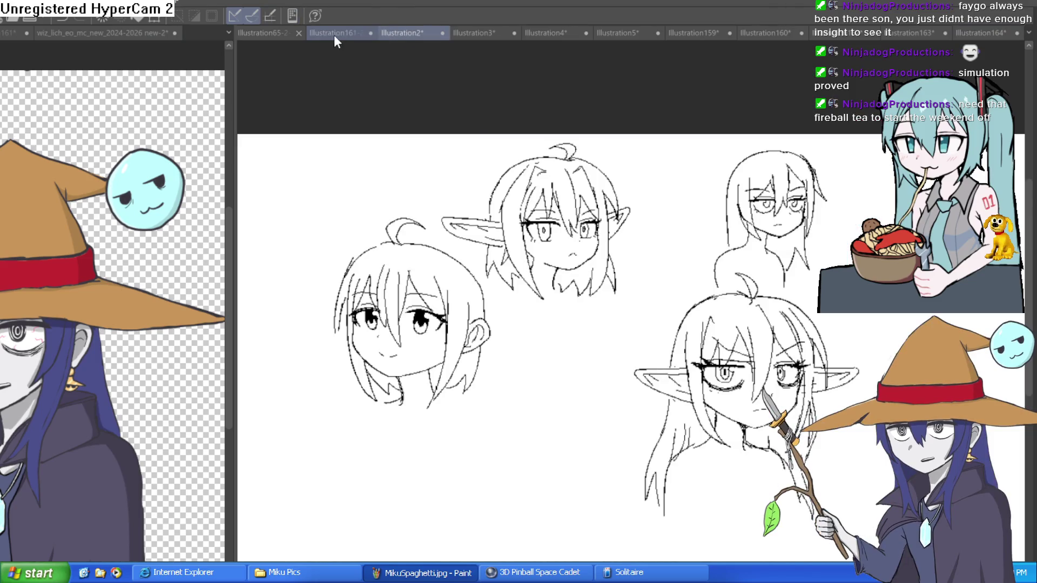
left_click(319, 33)
left_click(263, 33)
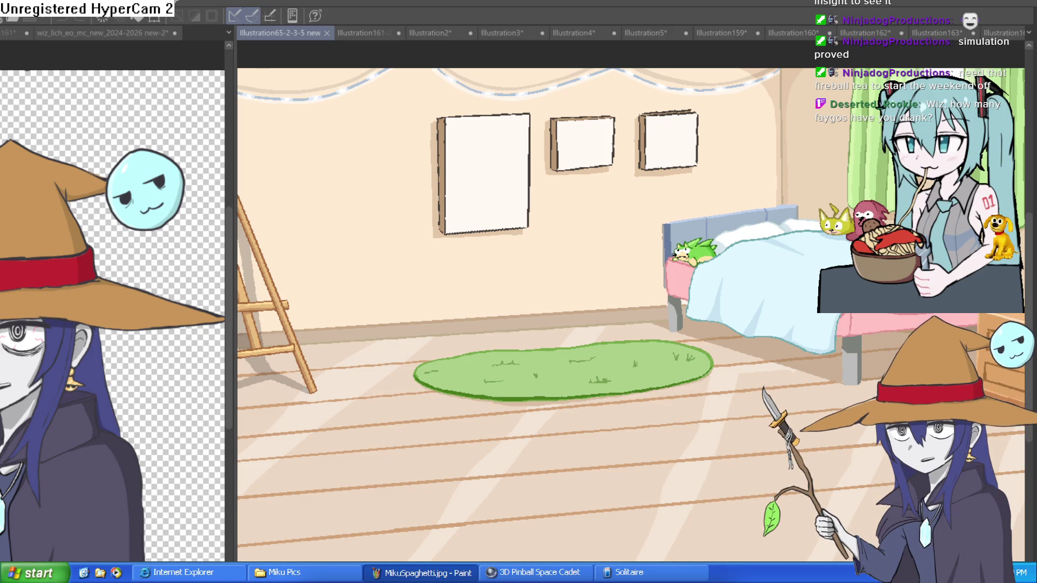
key("ctrl+s")
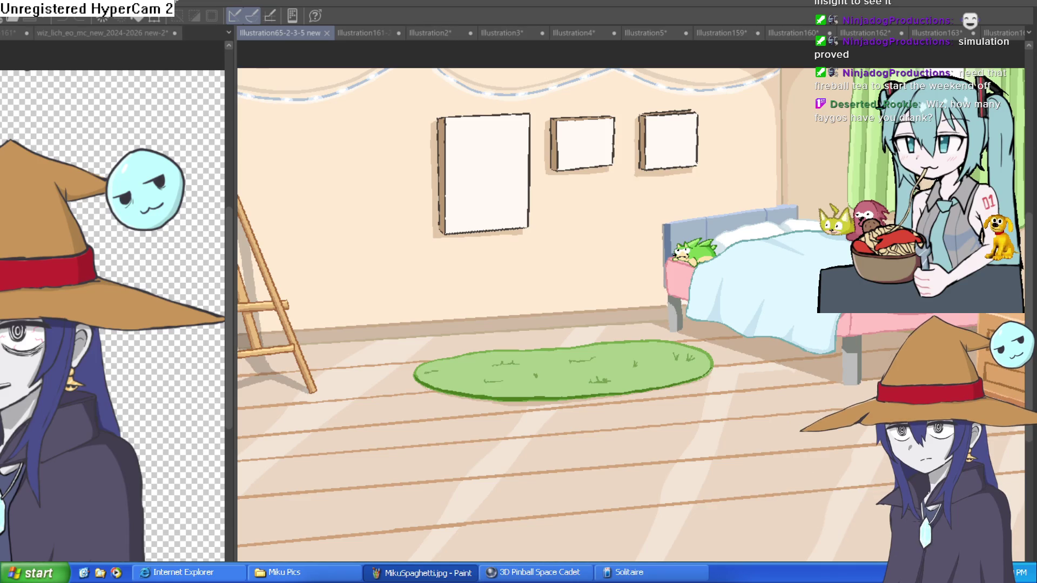
key("alt+Tab")
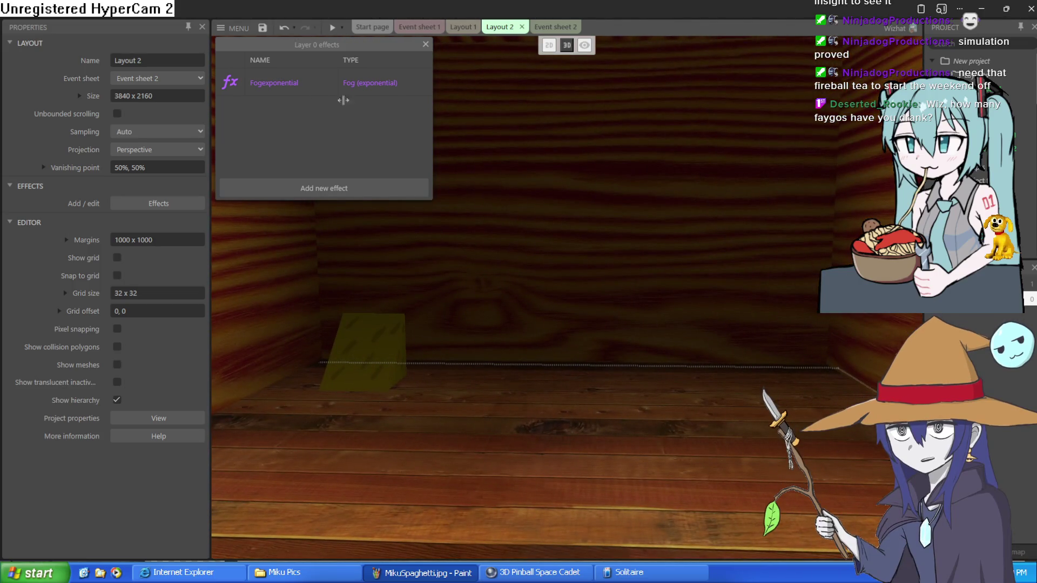
Close Layer 0's effects list and double-click the layout to insert a new object type.
left_click(425, 45)
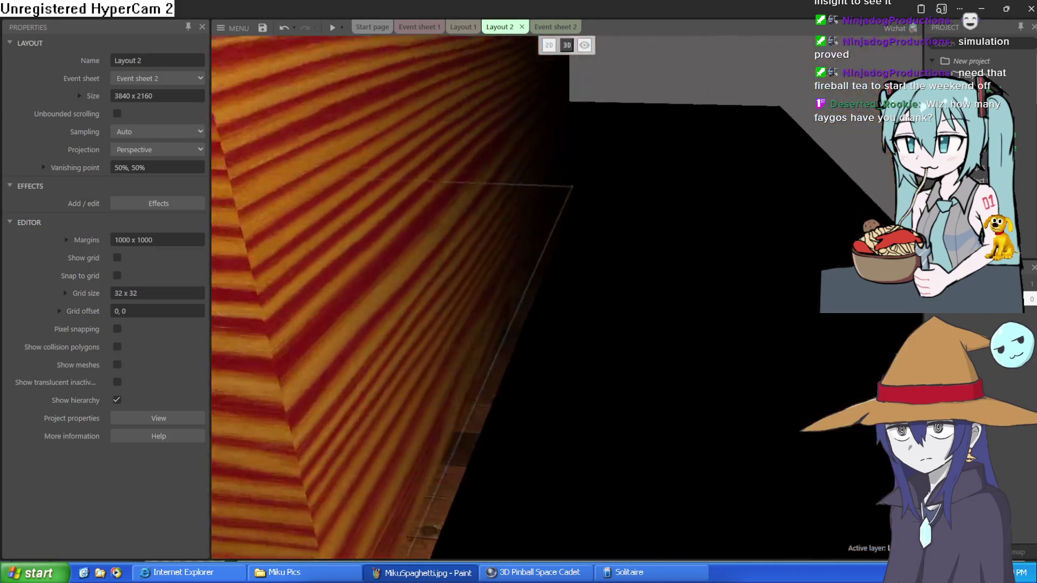
double_click(748, 295)
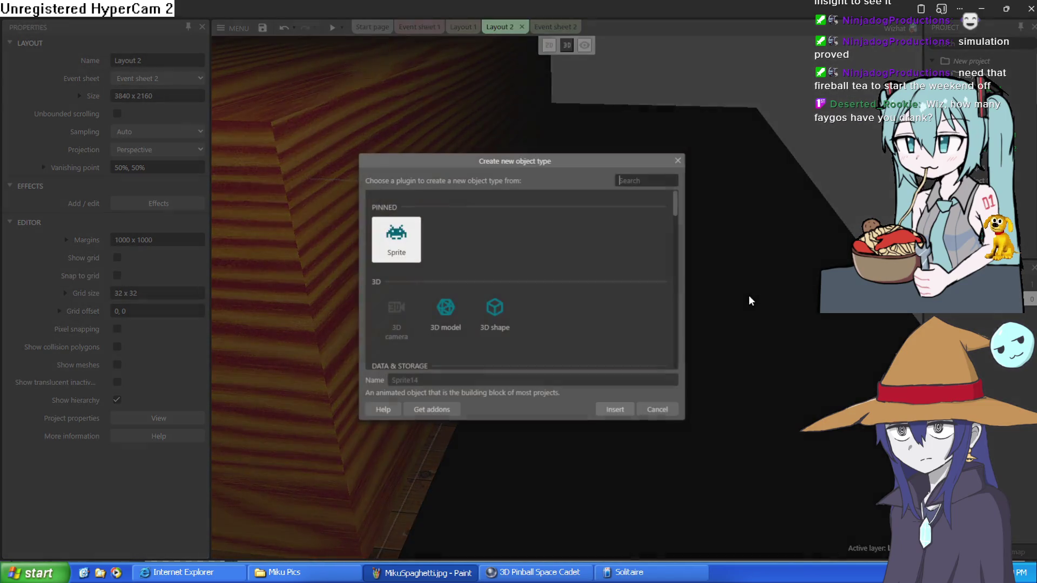
double_click(453, 315)
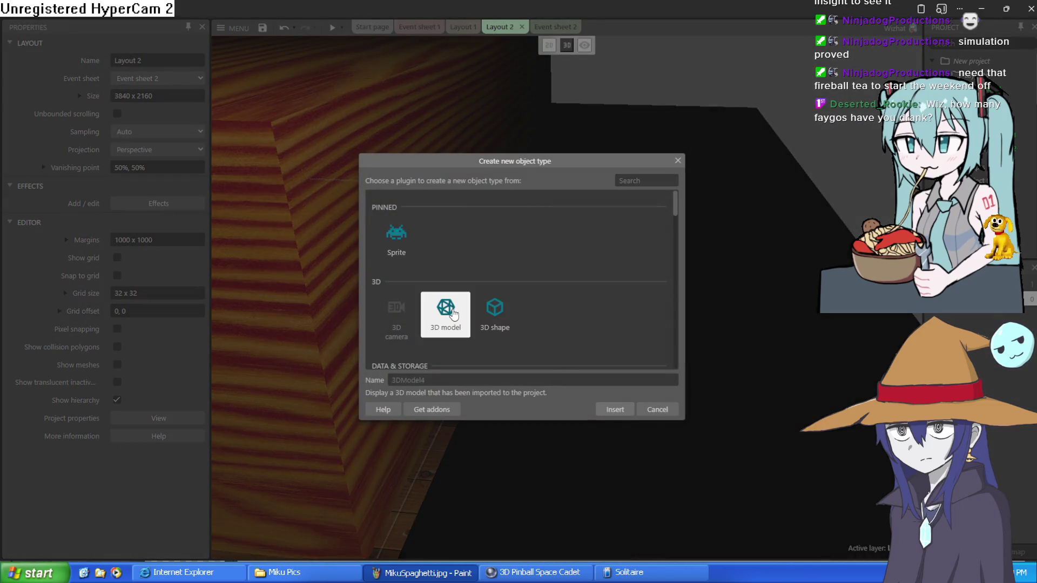
left_click(630, 314)
left_click_drag(631, 313, 632, 301)
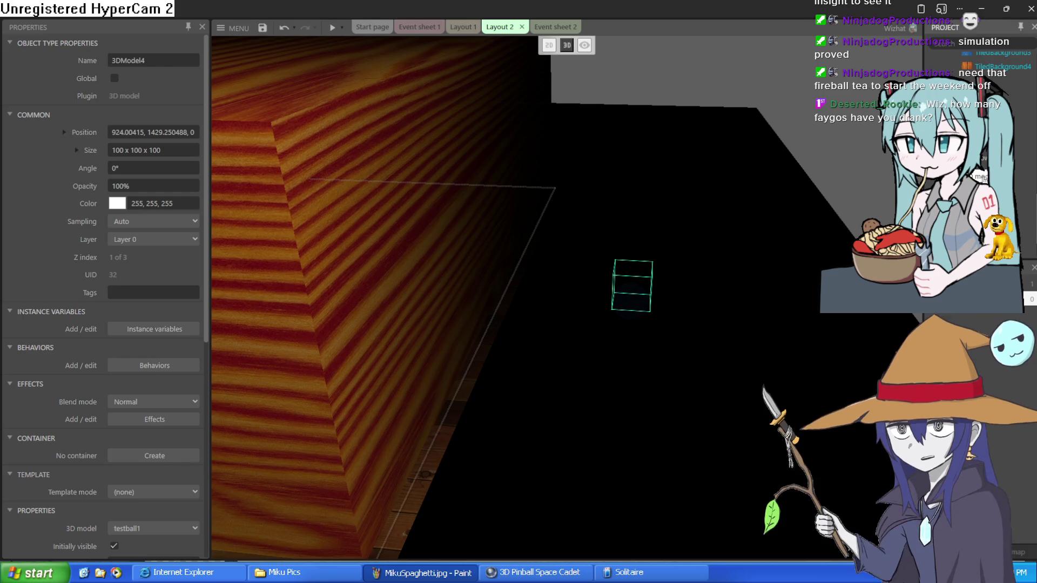
mouse_move(907, 188)
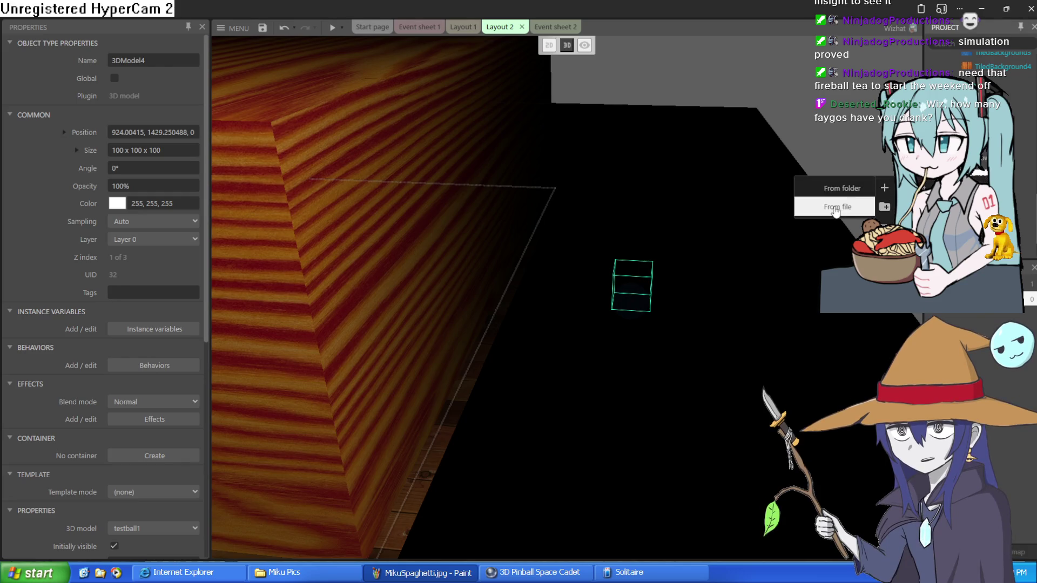
left_click(838, 207)
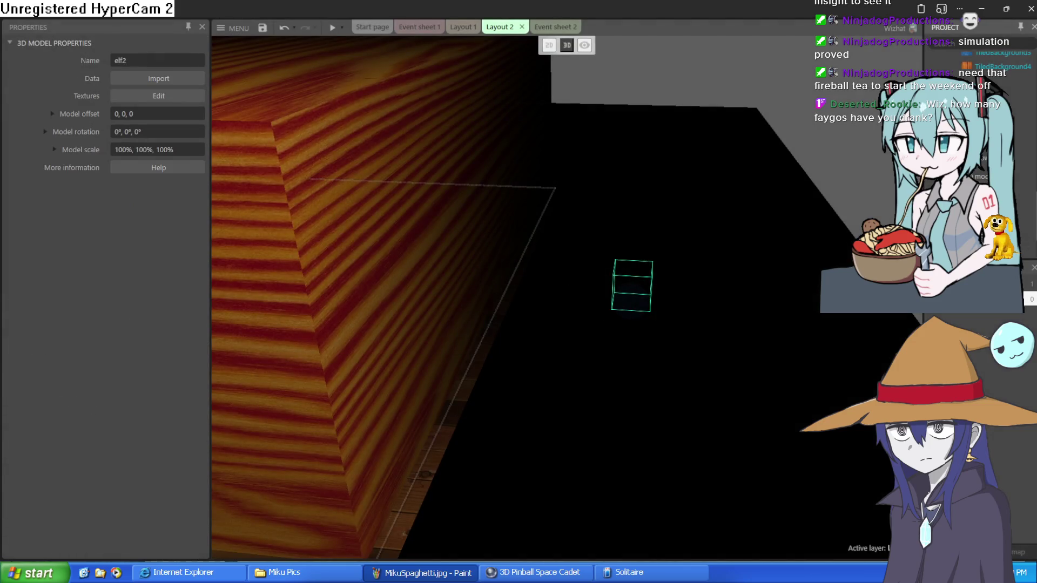
scroll(972, 65, "down", 5)
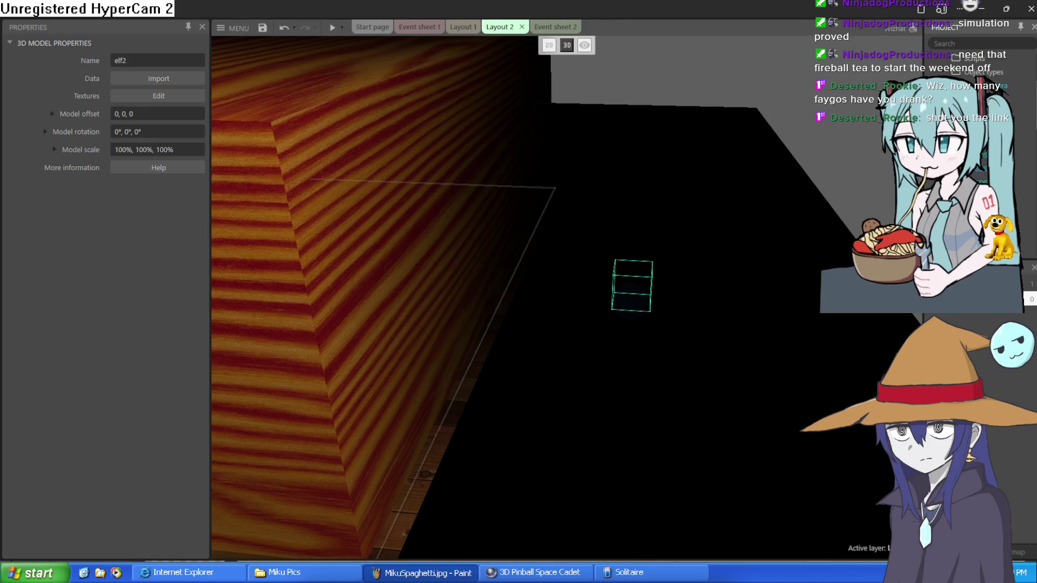
scroll(972, 70, "down", 2)
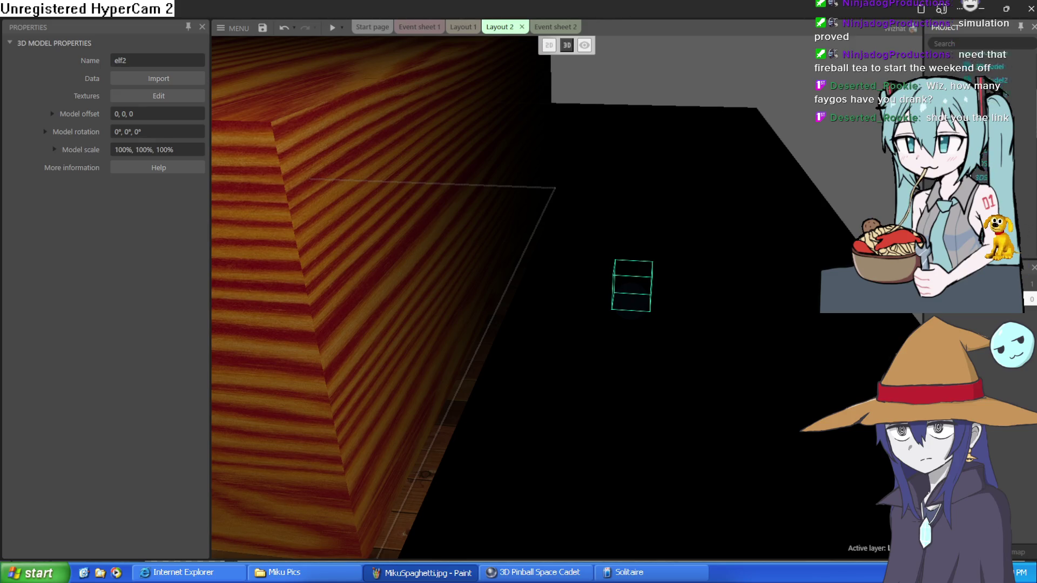
scroll(973, 70, "down", 3)
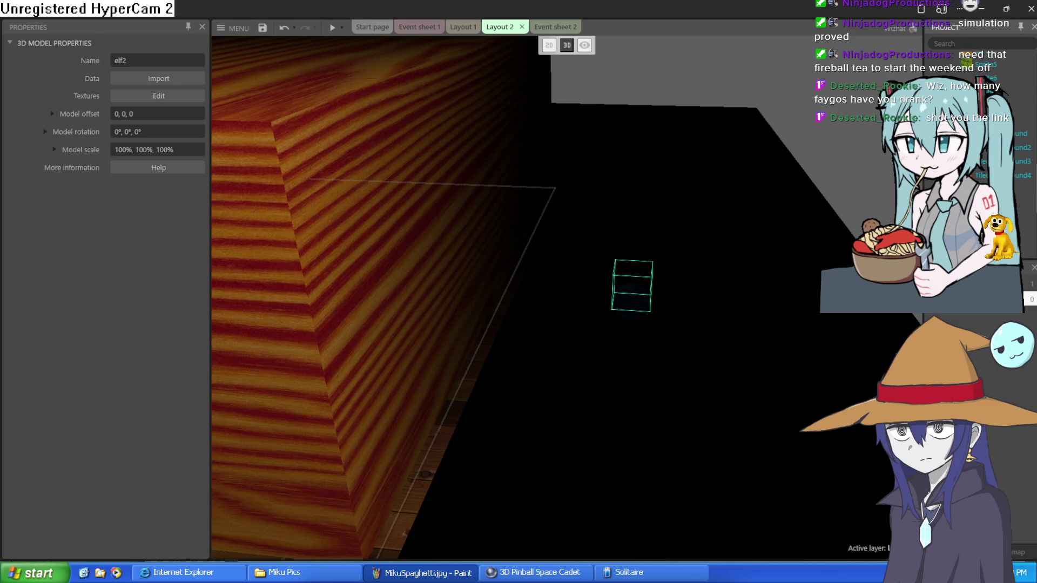
scroll(977, 70, "up", 3)
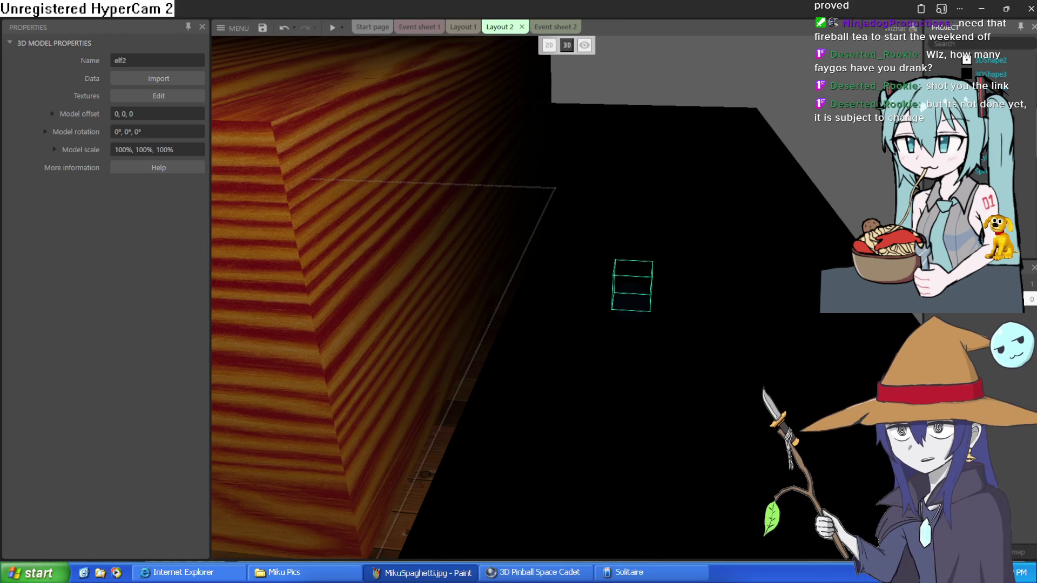
left_click(632, 286)
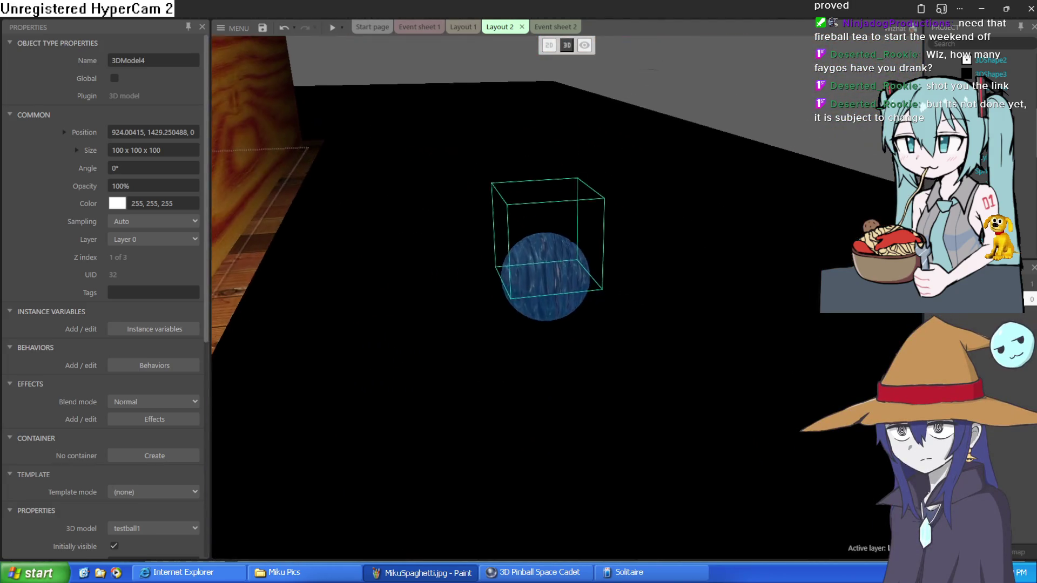
Nudge the 3D model slightly left and switch its model from testball1 to elf2.
left_click_drag(557, 262, 543, 281)
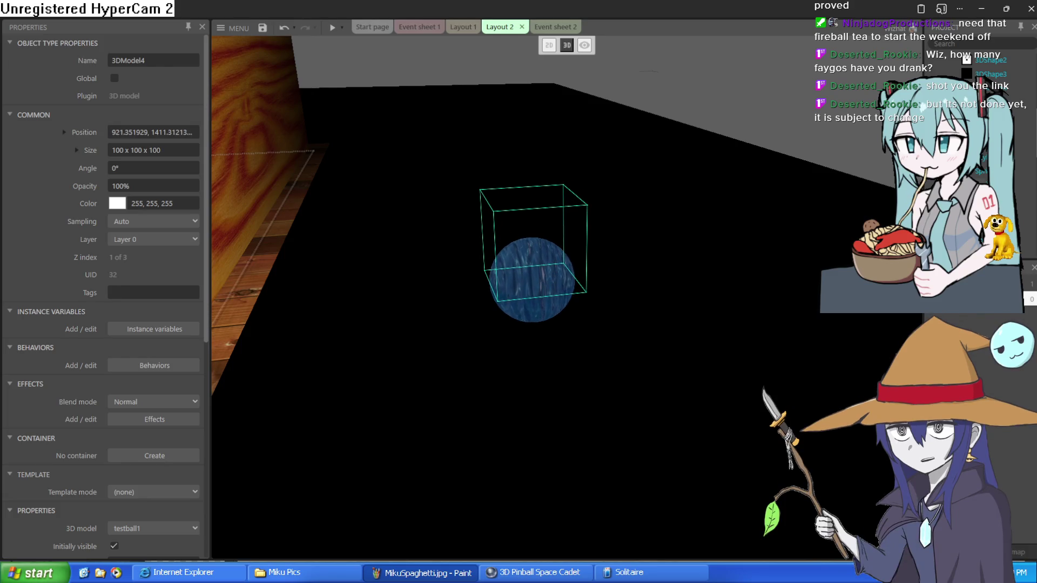
scroll(967, 65, "down", 1)
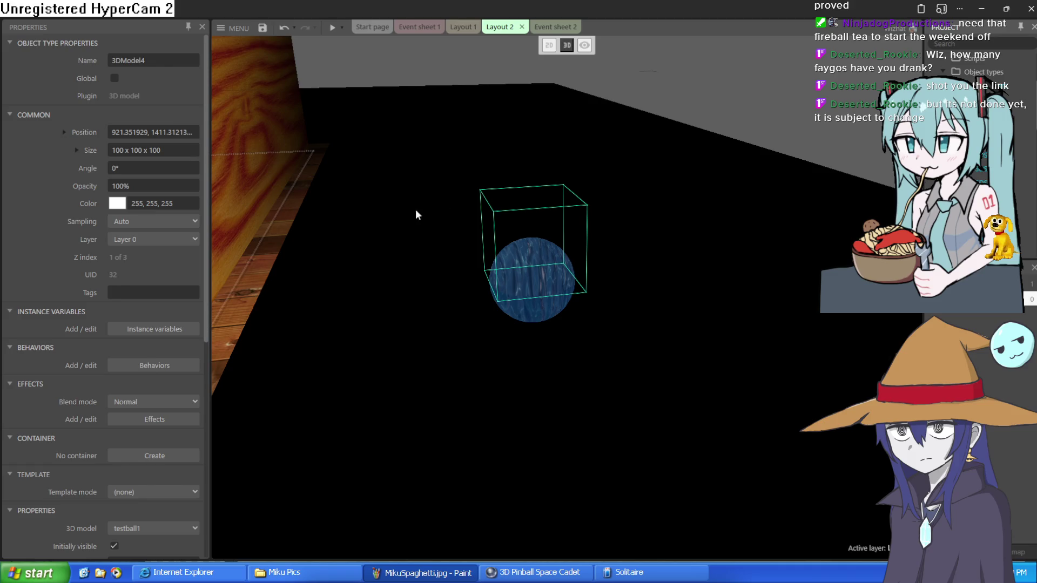
scroll(171, 270, "down", 2)
scroll(171, 270, "down", 1)
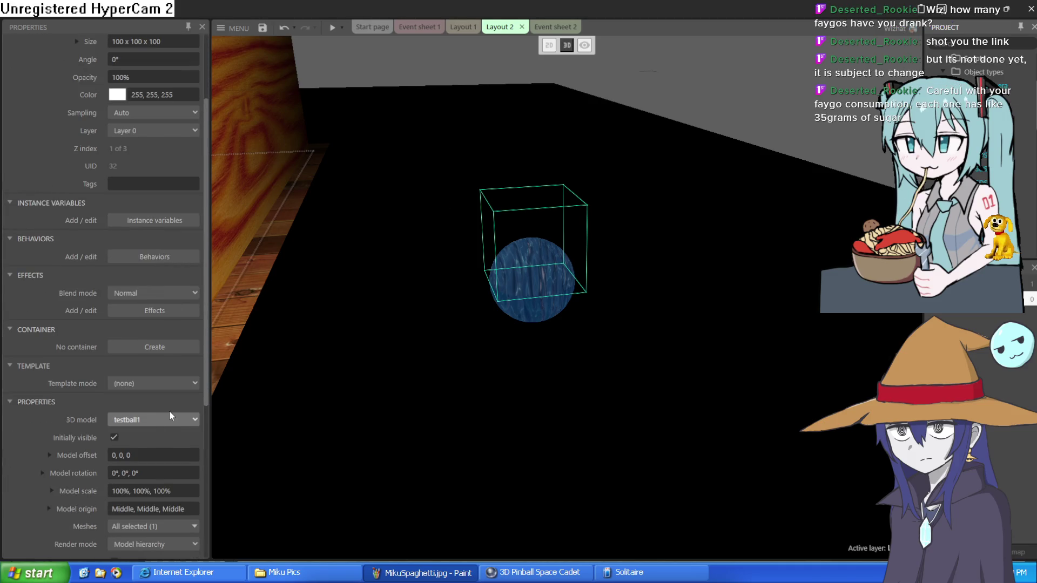
left_click(172, 427)
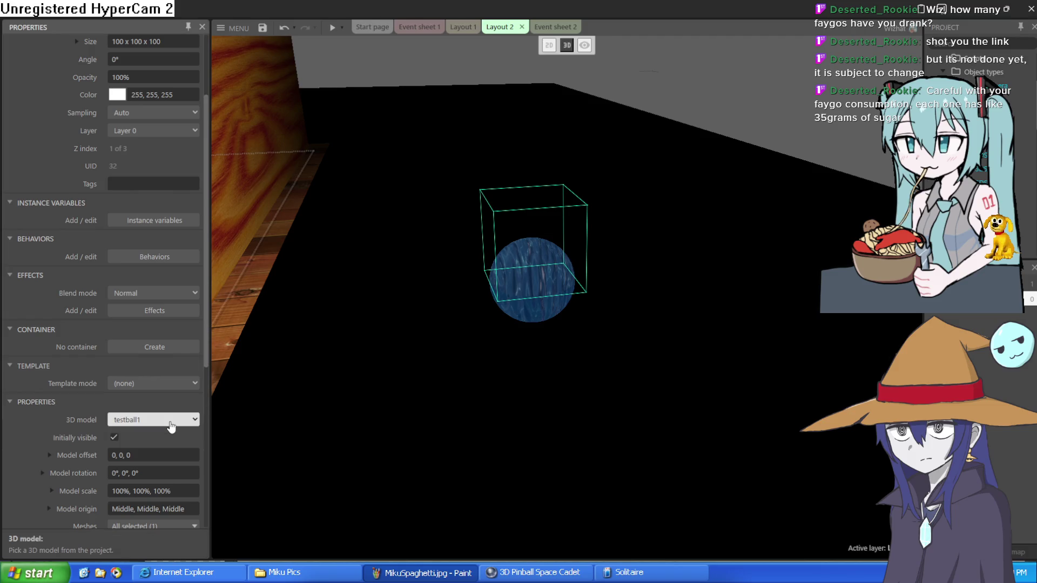
left_click(161, 462)
Drag the green elf2 model from the right side of the room across the floor to the left.
mouse_move(513, 287)
left_mouse_down()
mouse_move(255, 280)
mouse_move(304, 245)
mouse_move(287, 226)
left_mouse_up()
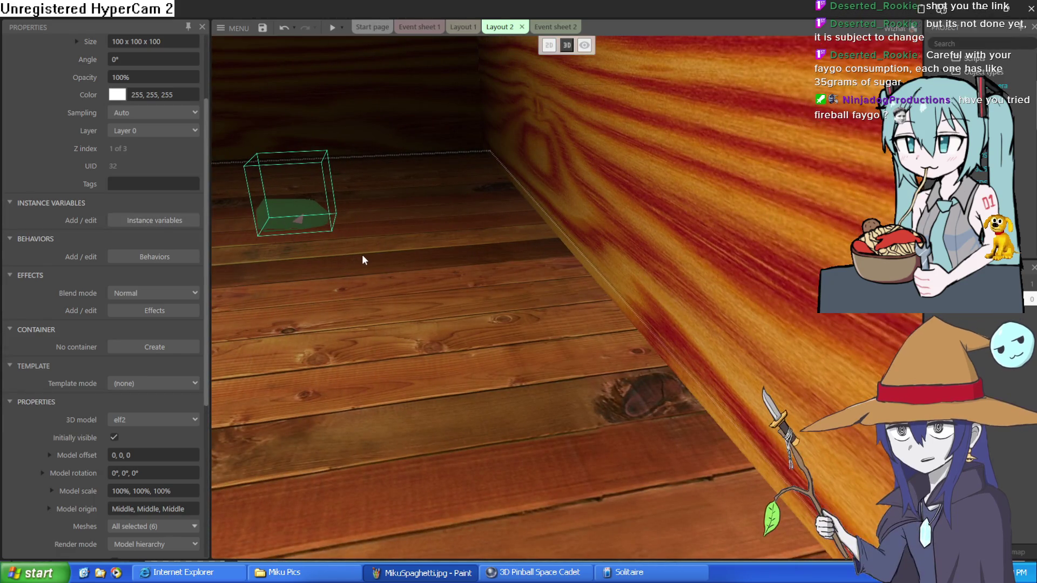
scroll(365, 254, "down", 2)
scroll(366, 254, "up", 5)
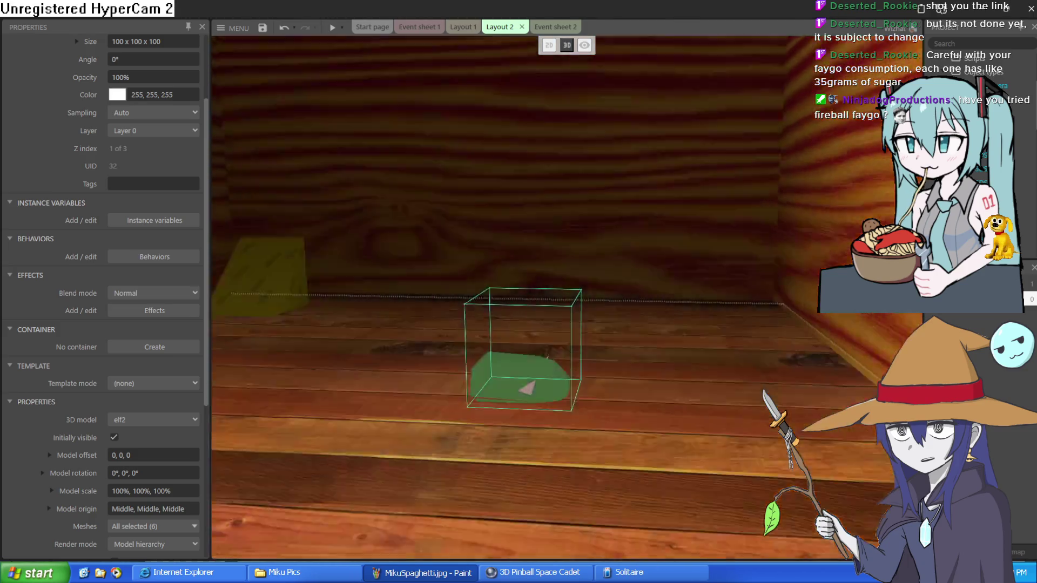
scroll(365, 261, "down", 2)
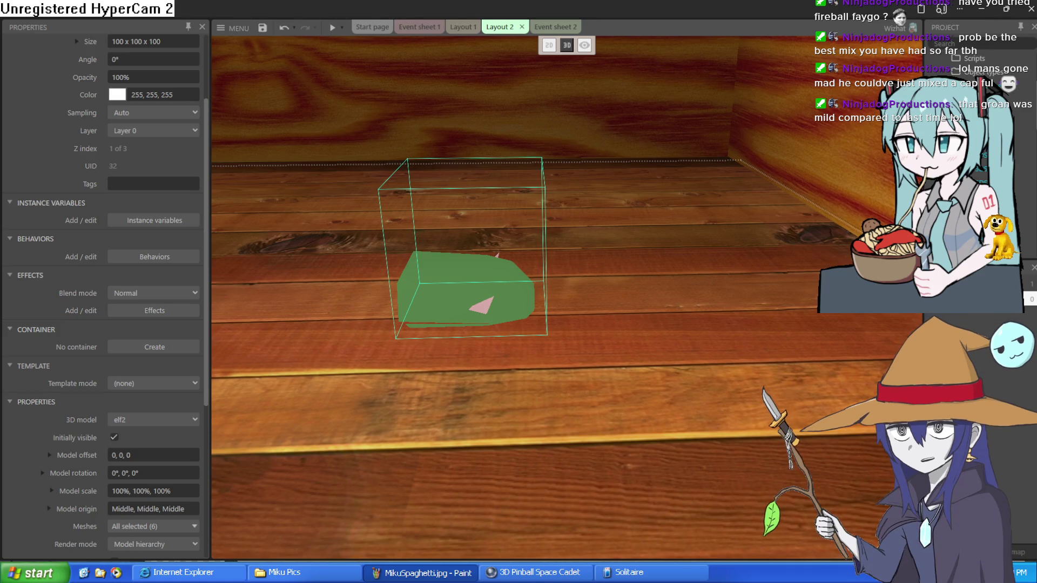
Push the elf model back toward the far wall, ending at position 1573.47, 637.008.
mouse_move(503, 286)
left_mouse_down()
mouse_move(478, 257)
mouse_move(513, 210)
left_mouse_up()
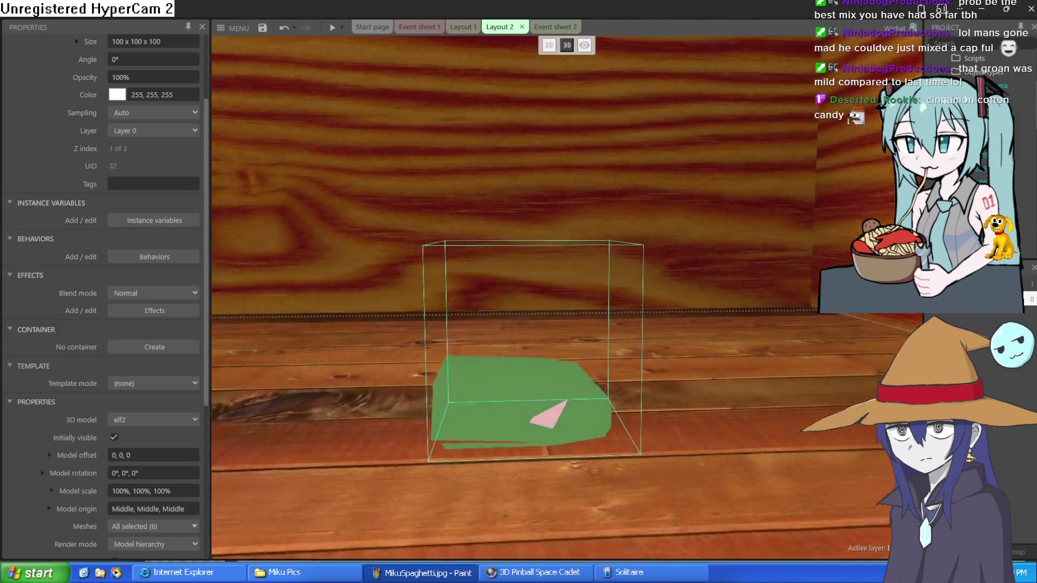
key("w")
key("s")
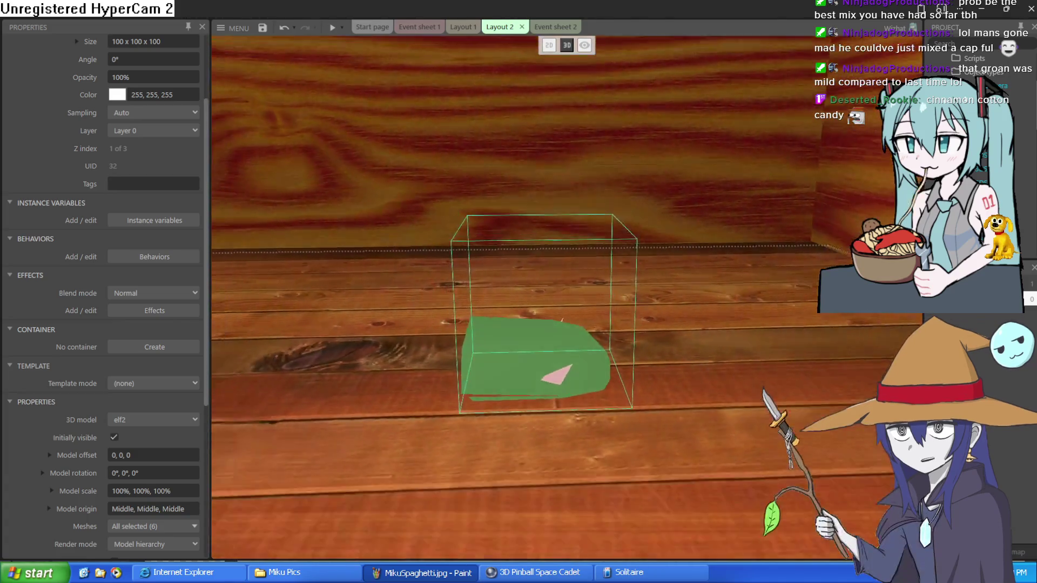
key("a")
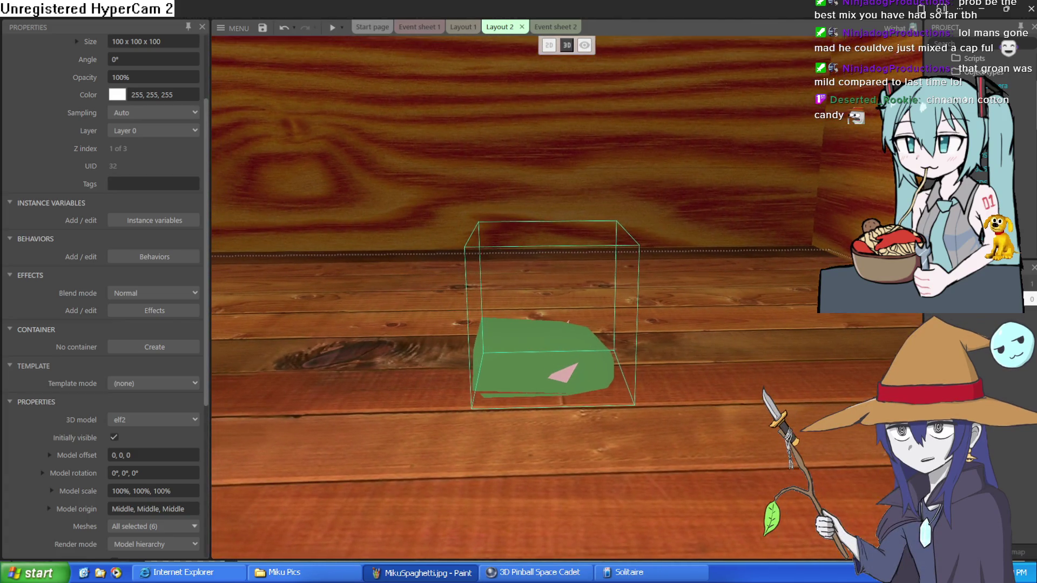
key("w")
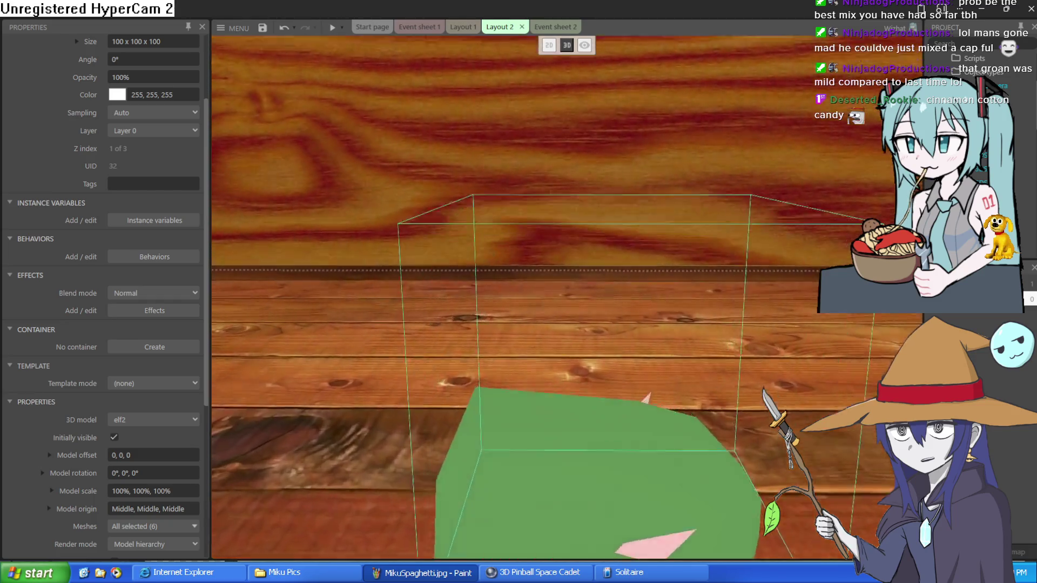
key("s")
key("d")
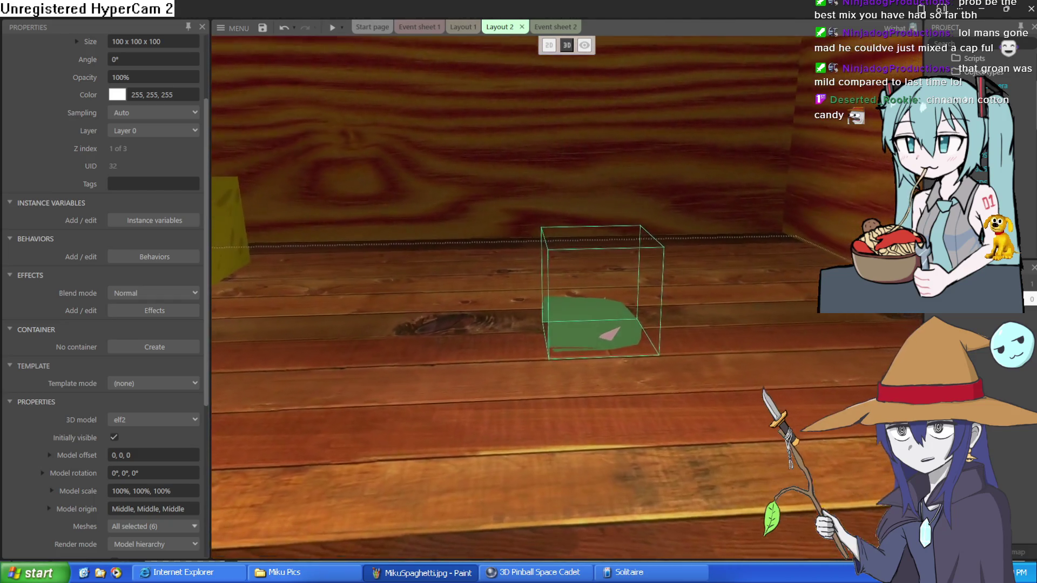
key("w")
key("a")
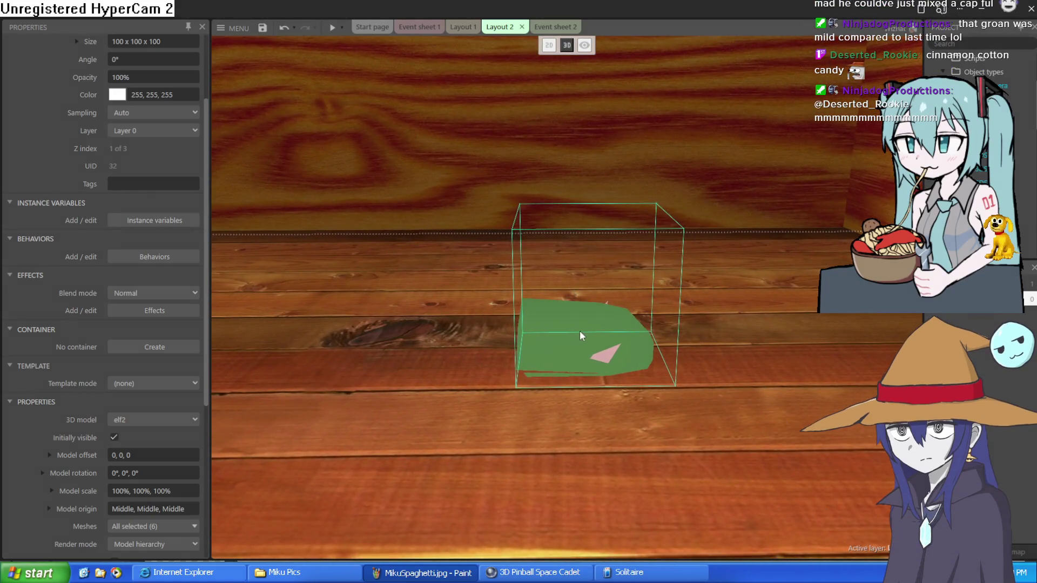
mouse_move(580, 331)
left_mouse_down()
mouse_move(539, 289)
mouse_move(544, 300)
left_mouse_up()
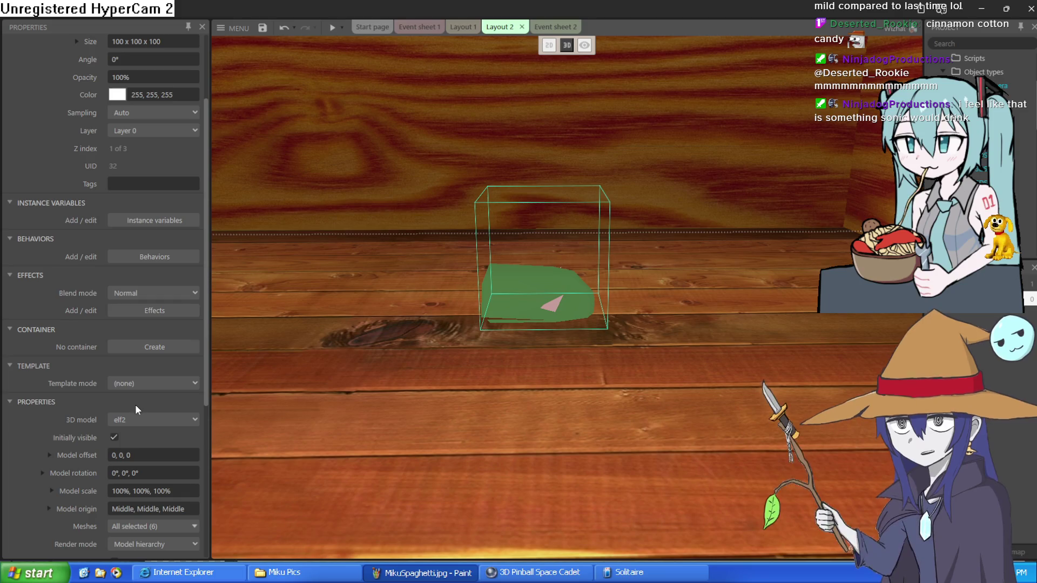
scroll(144, 240, "up", 3)
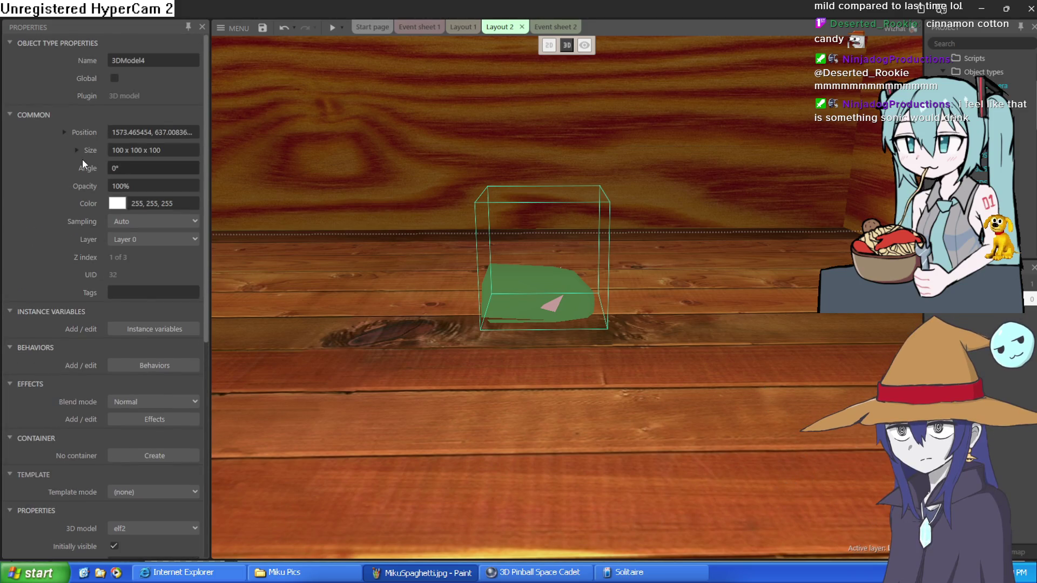
Set the elf model's Z position to 121.
left_click(64, 132)
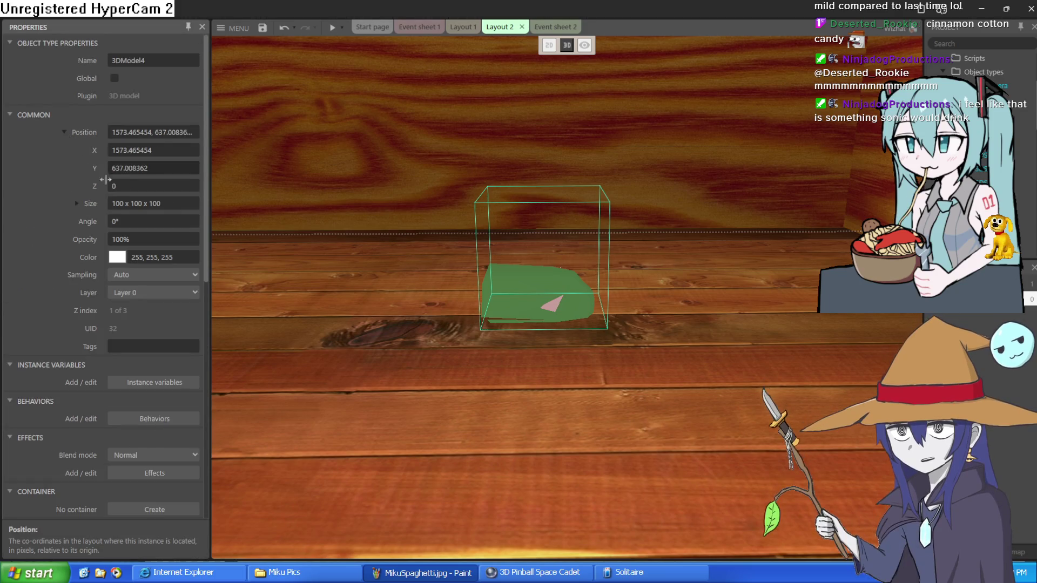
left_click(127, 185)
type("33121")
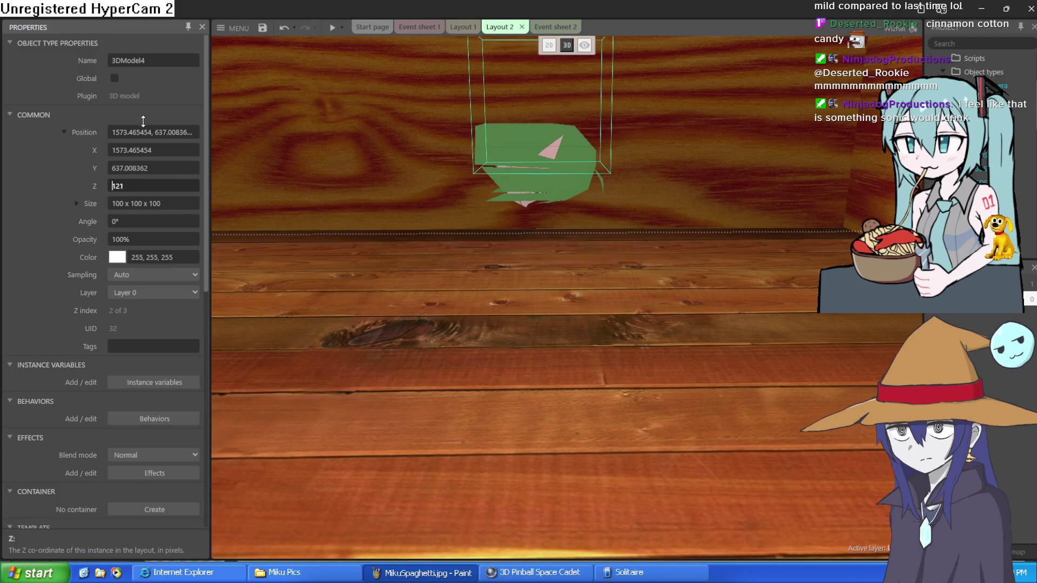
left_click(77, 203)
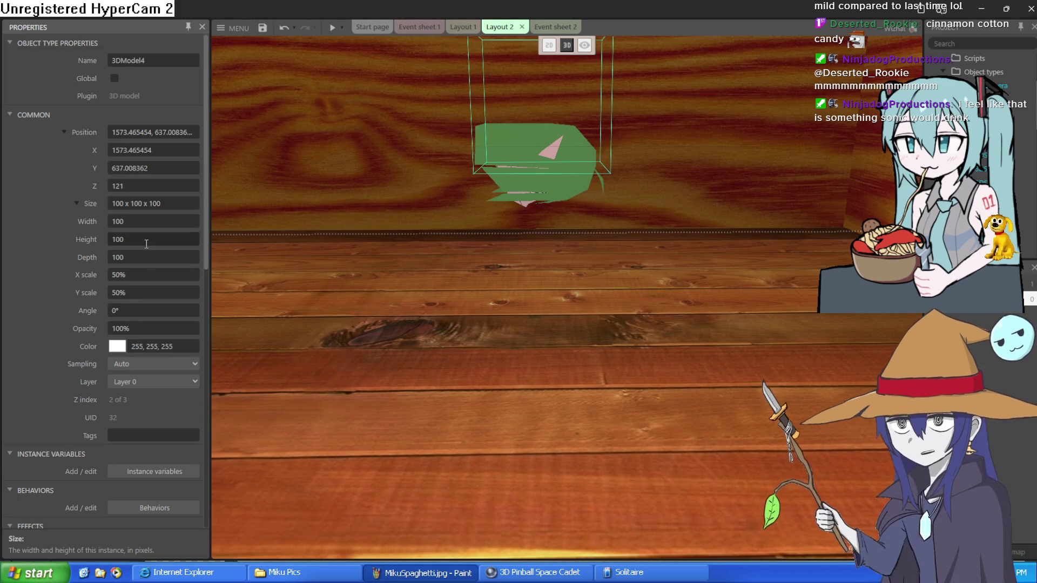
Rotate the elf model to 358.2°, 93.2°, 358° so its face shows.
scroll(81, 280, "down", 6)
scroll(76, 302, "up", 6)
scroll(116, 354, "down", 6)
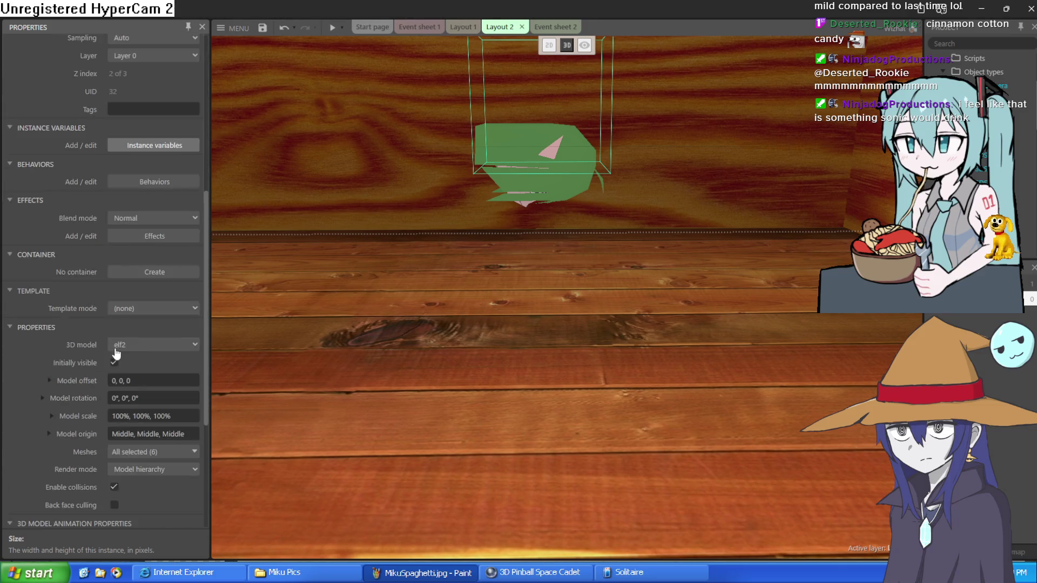
scroll(116, 354, "down", 2)
left_click(43, 290)
left_click_drag(129, 325, 151, 81)
mouse_move(140, 307)
left_mouse_down()
mouse_move(142, 281)
mouse_move(150, 350)
mouse_move(158, 307)
mouse_move(158, 317)
left_mouse_up()
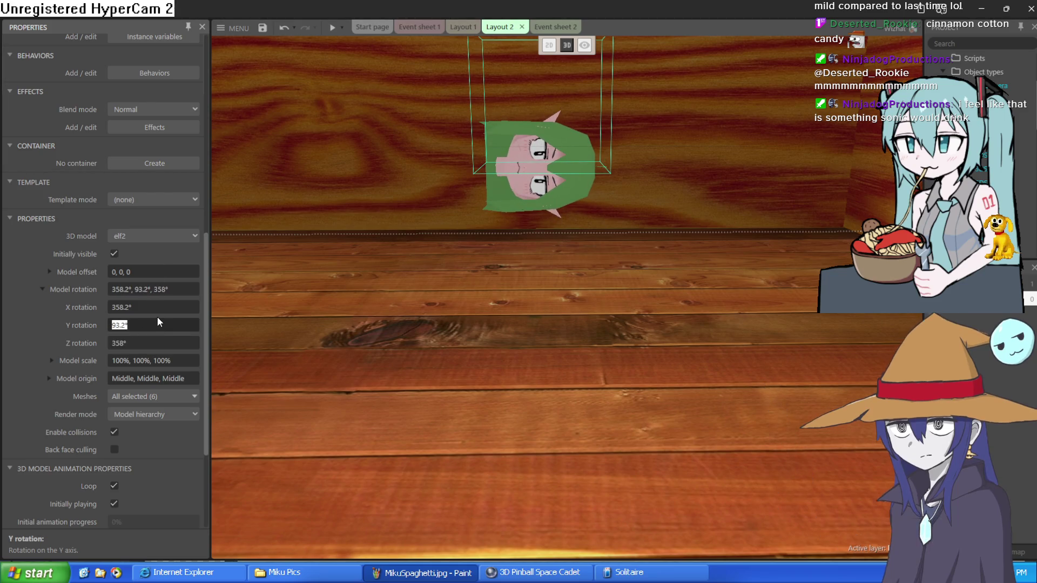
scroll(158, 319, "up", 10)
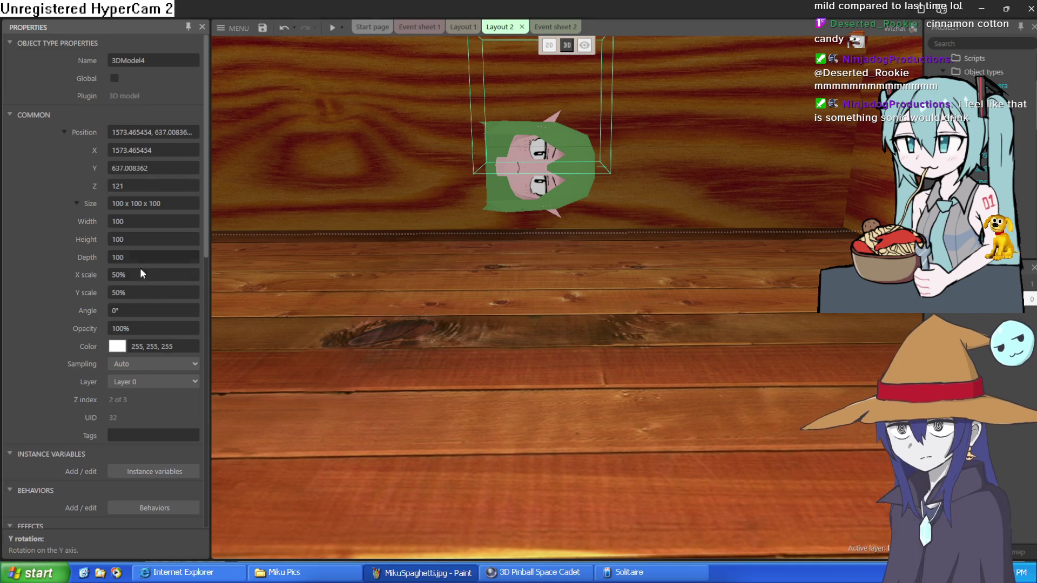
Turn the elf head upright with angle 91.4° and Y rotation 359.2°.
mouse_move(142, 313)
left_mouse_down()
mouse_move(157, 328)
mouse_move(195, 64)
left_mouse_up()
scroll(134, 376, "down", 3)
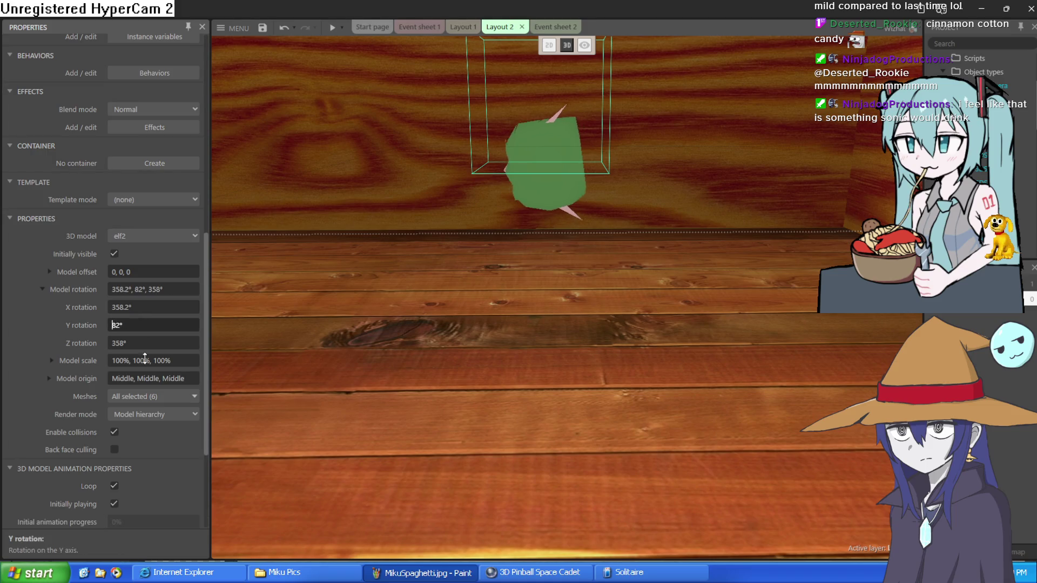
type("359.2")
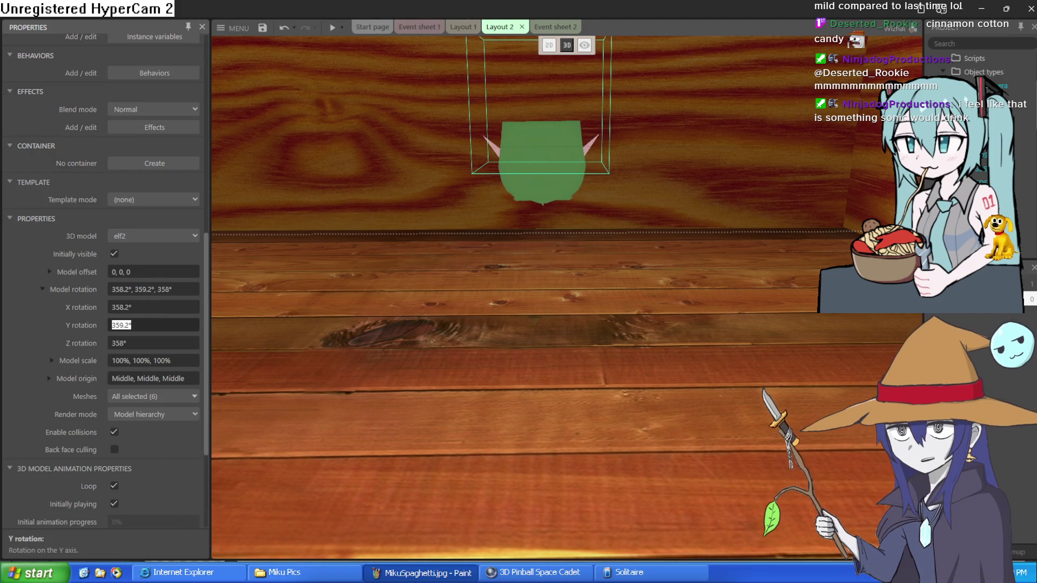
key("Return")
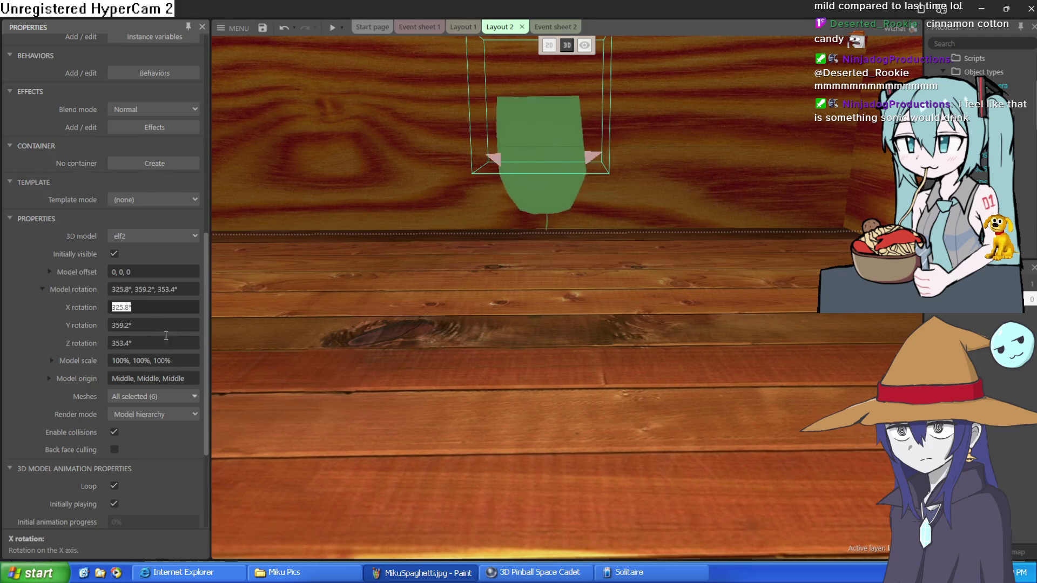
Select the head's height value, then shift the back wall box left.
scroll(151, 47, "up", 5)
left_click(171, 84)
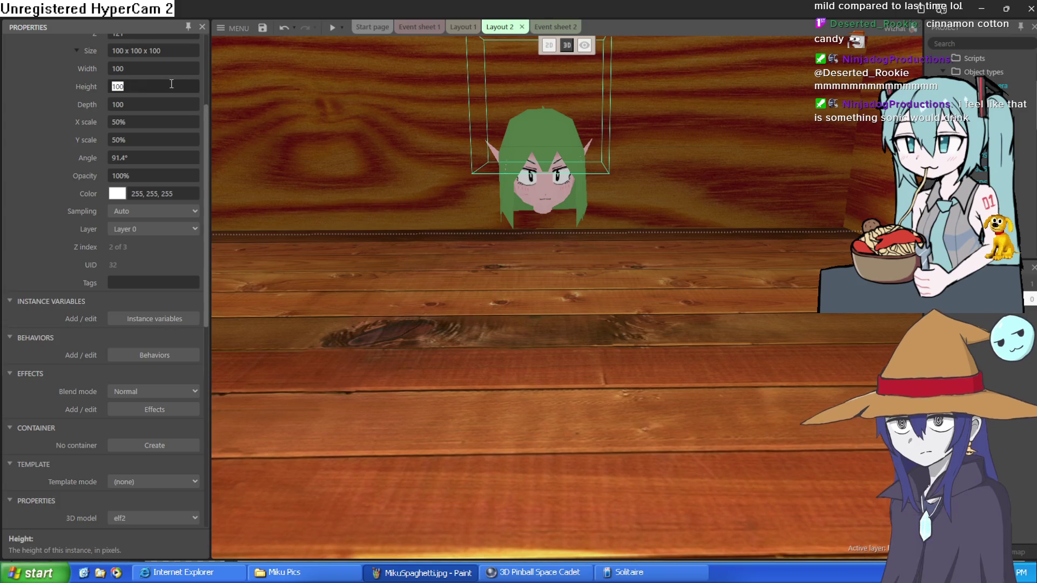
mouse_move(532, 198)
left_mouse_down()
mouse_move(427, 162)
mouse_move(449, 179)
left_mouse_up()
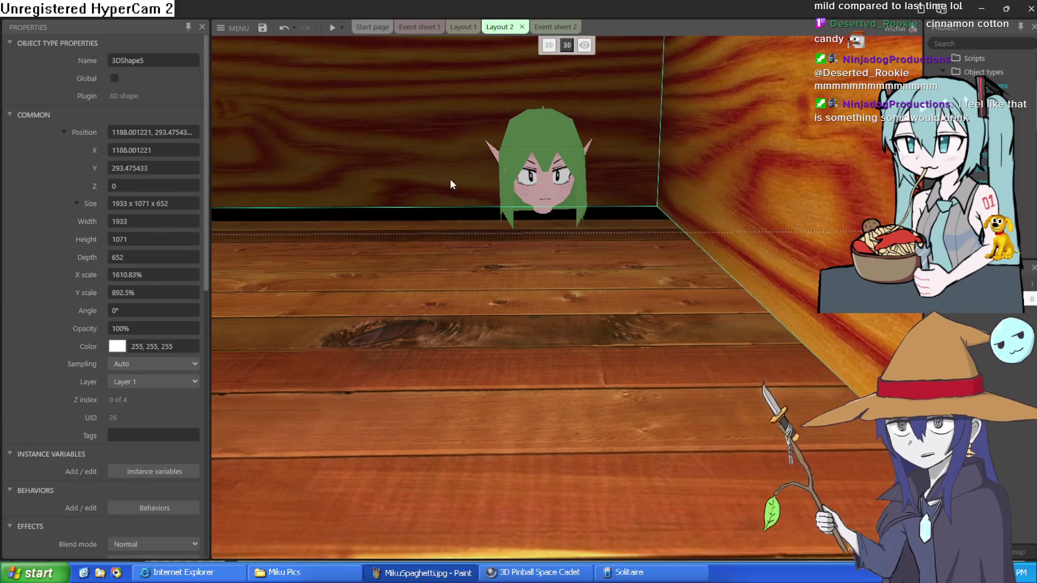
Undo the wall box moves back to 978, 530 and shift the elf head left along the wall.
key("ctrl+z")
key("ctrl+z")
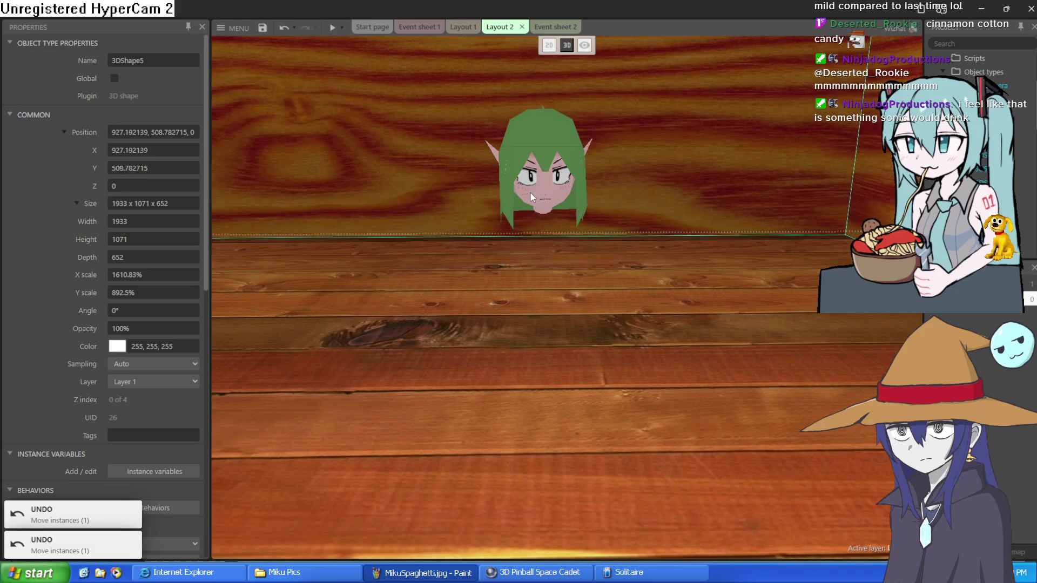
key("ctrl+z")
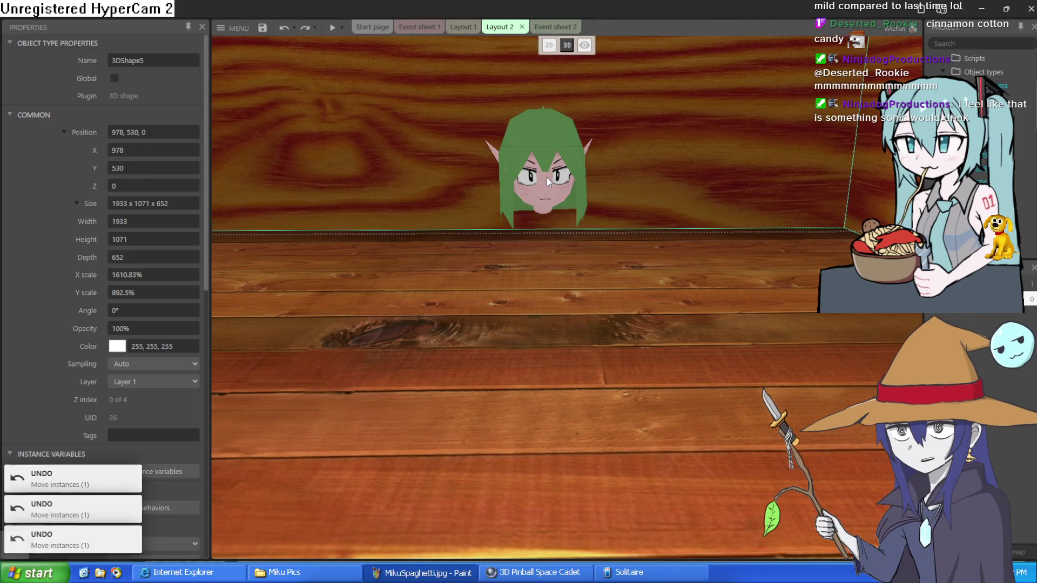
scroll(567, 210, "down", 5)
scroll(567, 216, "up", 5)
scroll(568, 216, "down", 5)
scroll(568, 217, "up", 5)
left_click(543, 162)
mouse_move(583, 142)
left_mouse_down()
mouse_move(430, 138)
mouse_move(547, 141)
left_mouse_up()
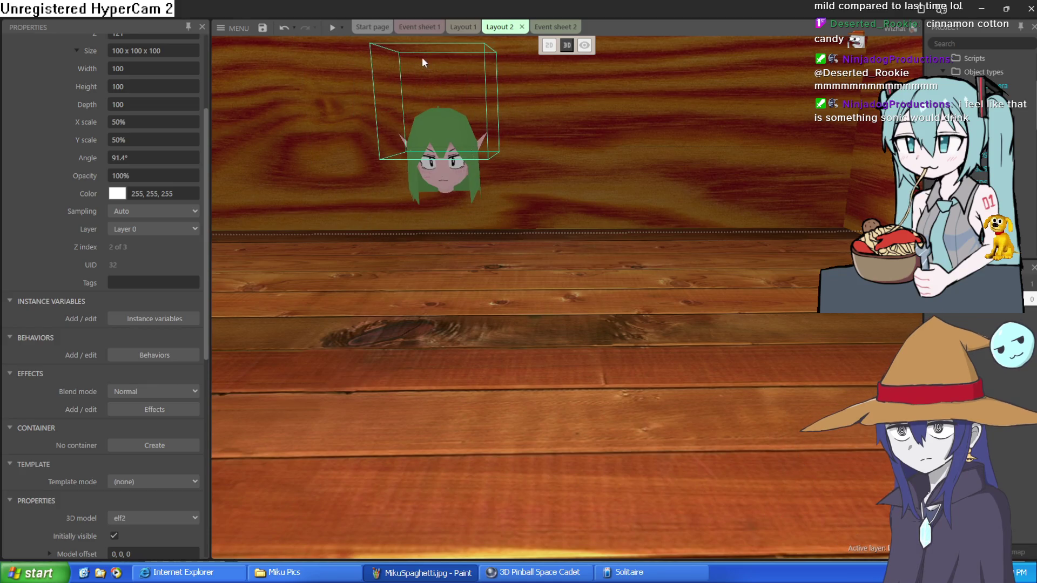
Start the live preview and walk up to the elf head on the wall, then back off.
left_click(335, 31)
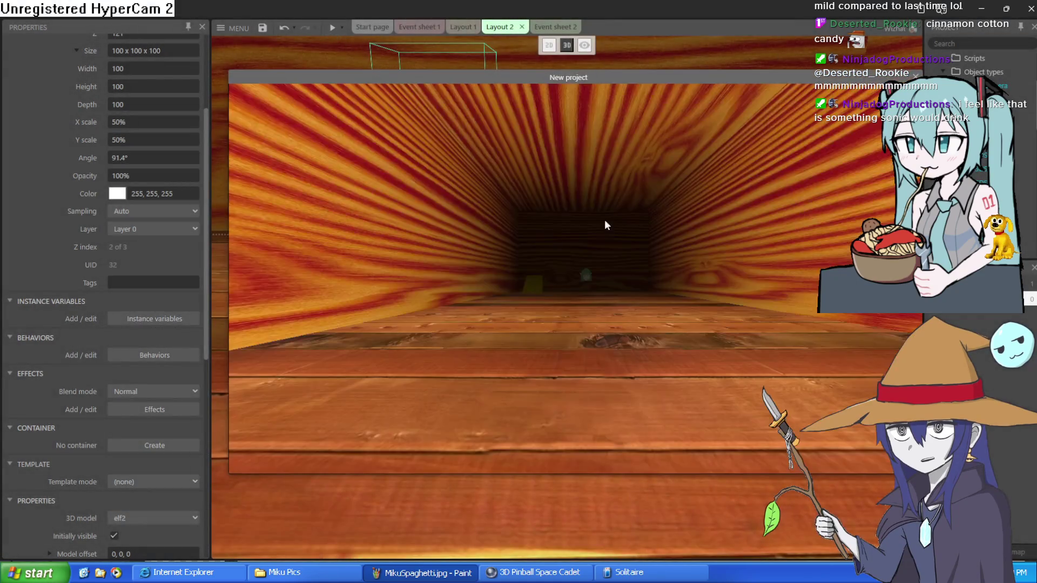
key("Up")
key("Left")
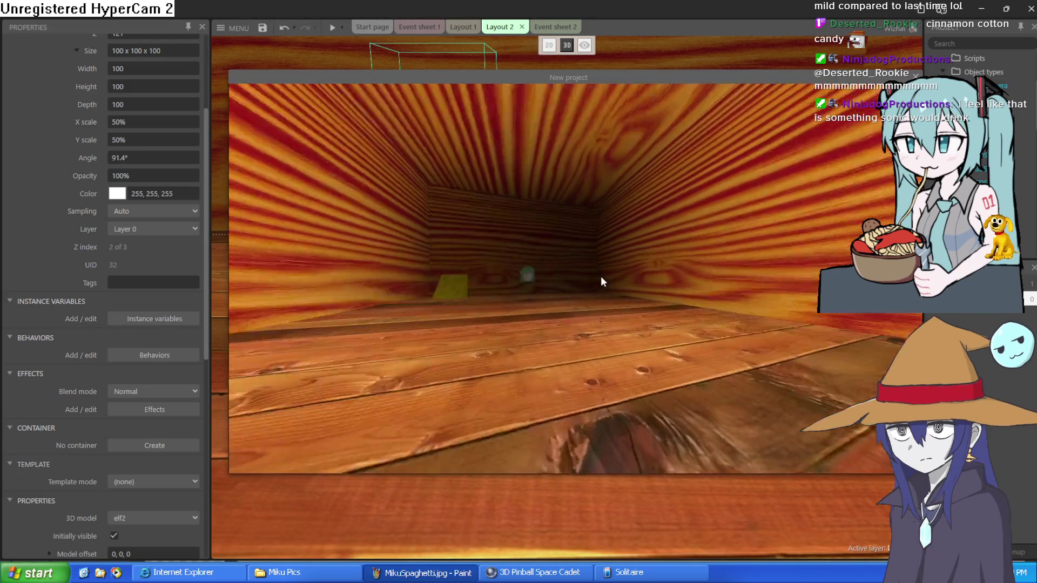
key("Left")
key("Up")
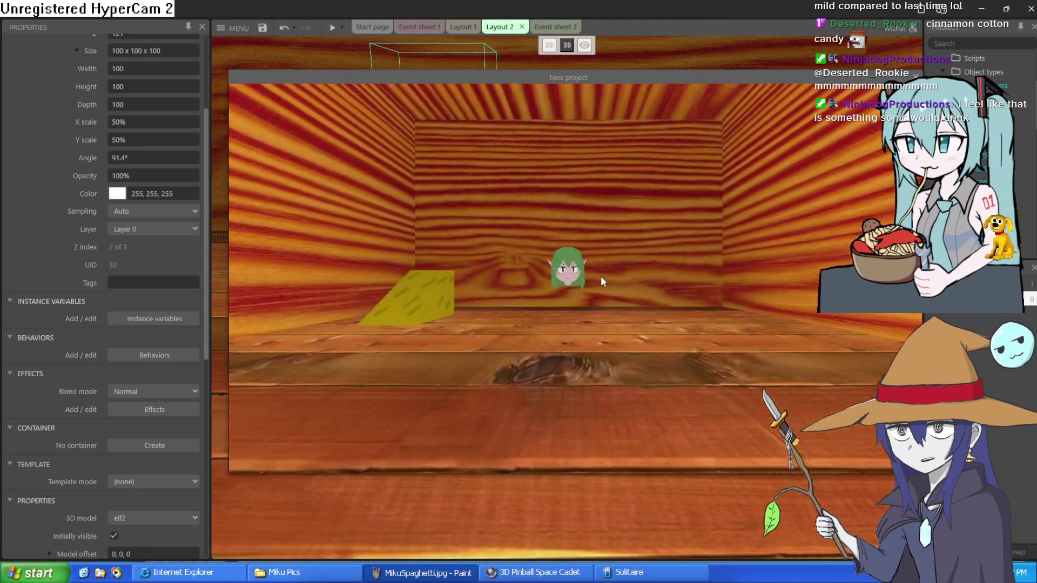
key("Up")
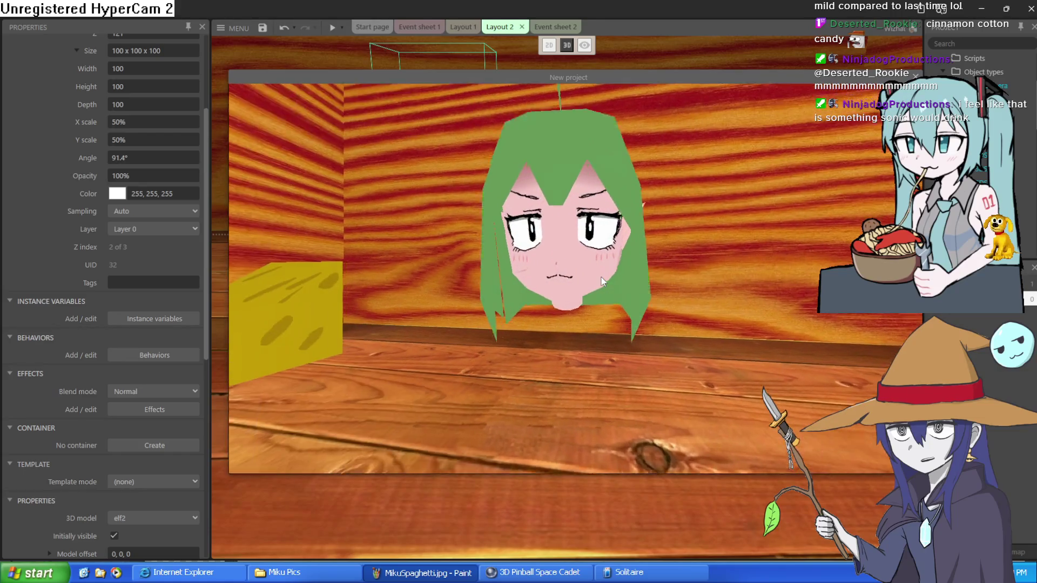
key("Down")
Turn back and forth between the cheese and the elf head, backing up to see both.
key("Up")
key("Left")
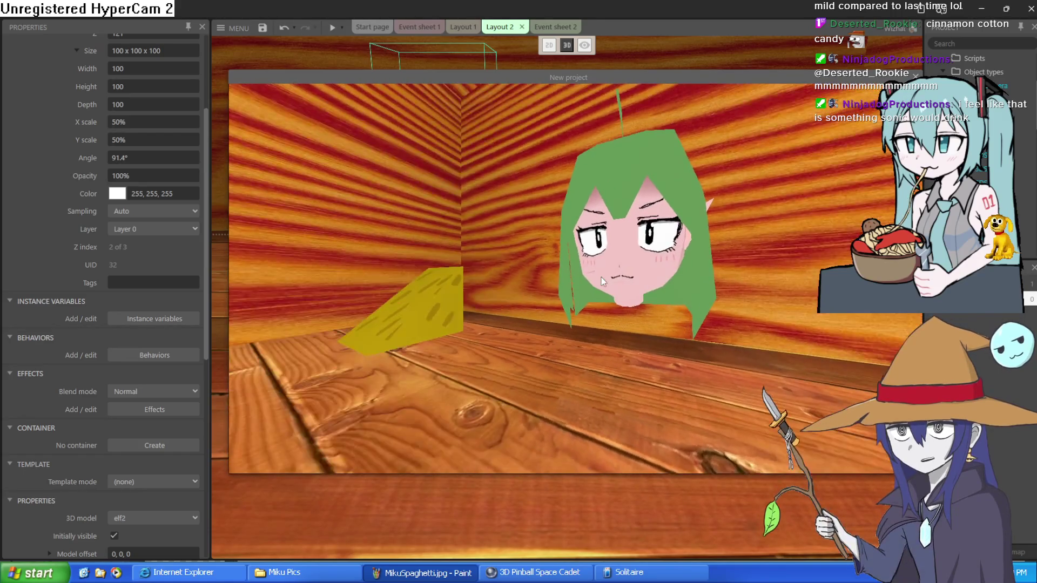
key("Right")
key("Left")
key("Up")
key("Down")
key("Left")
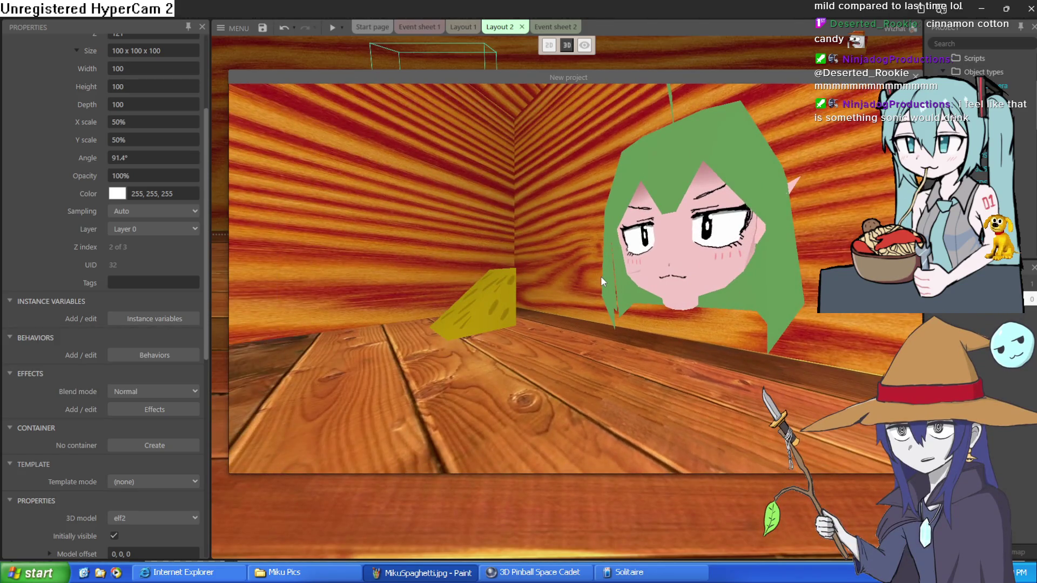
key("Down")
key("Up")
key("Right")
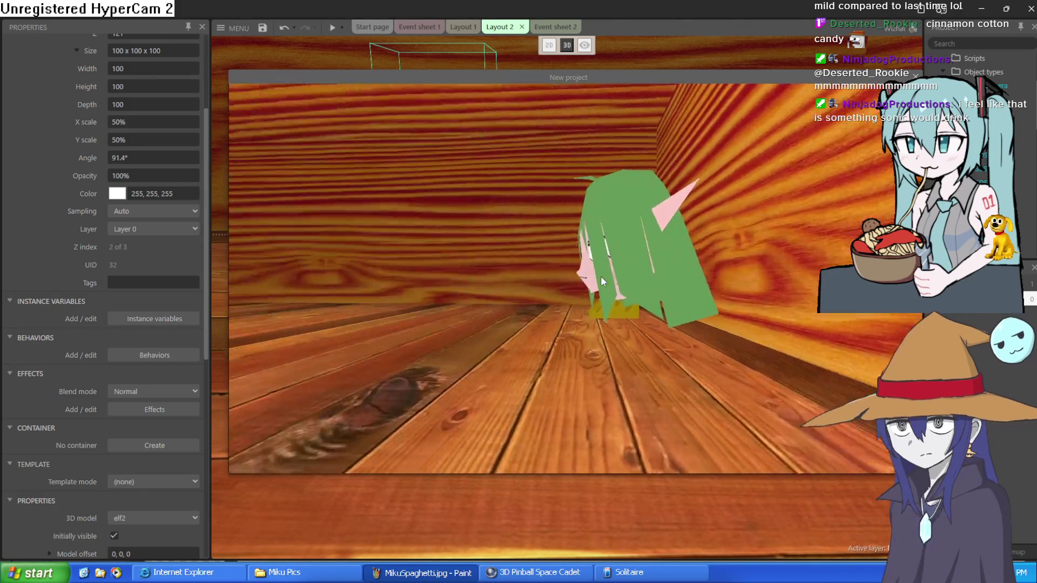
key("Left")
key("Up")
key("Right")
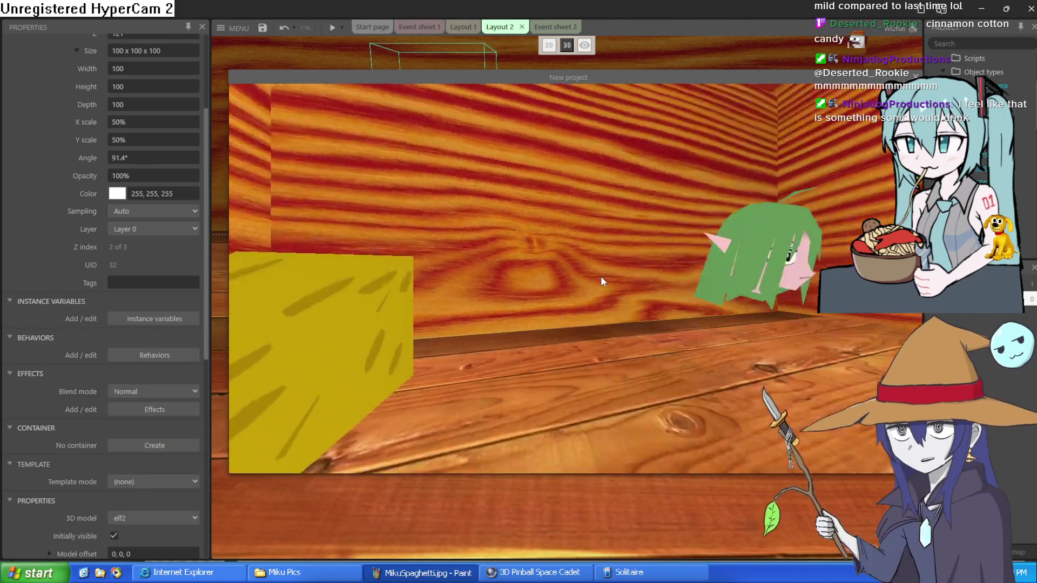
key("Right")
key("Down")
key("Left")
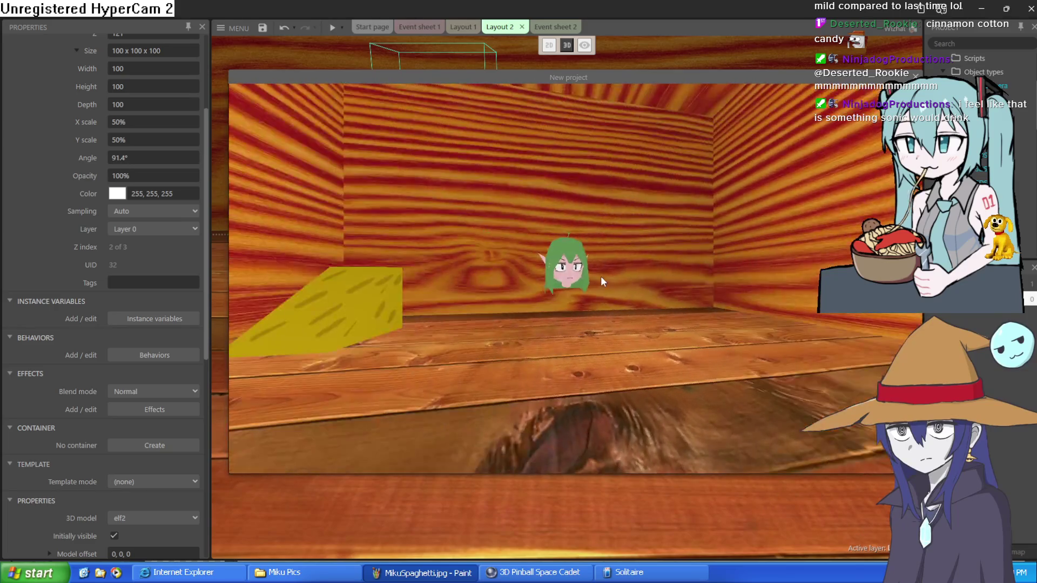
Walk to the wooden wall and down the corridor, then close the preview.
key("Up")
key("Left")
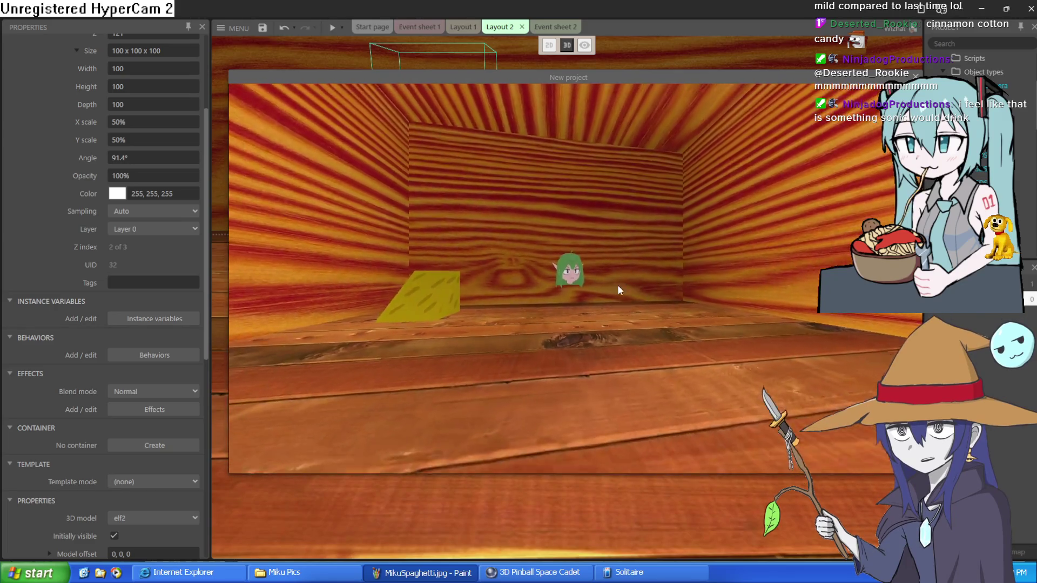
key("Left")
key("Up")
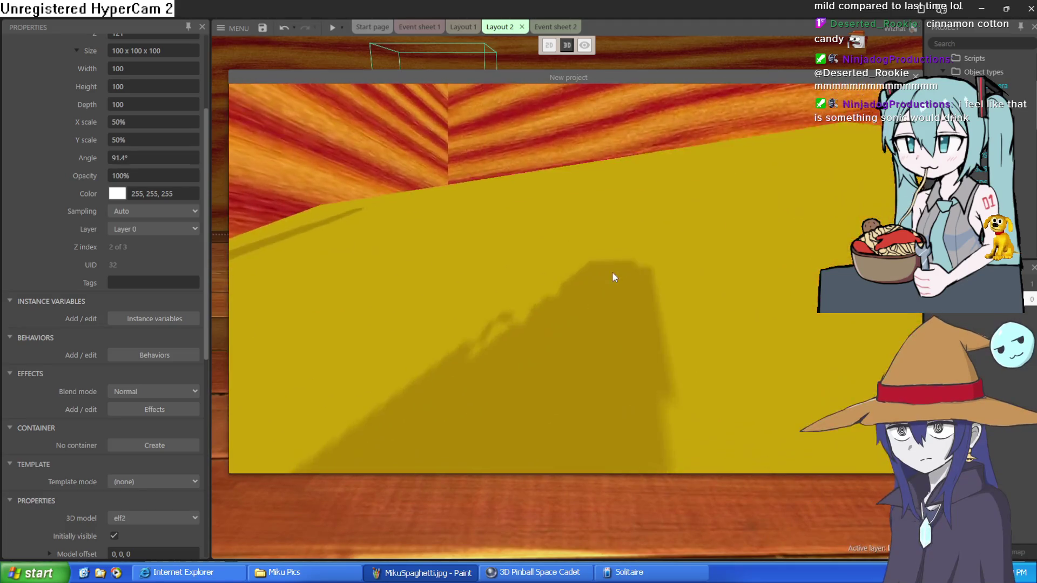
key("Right")
key("Up")
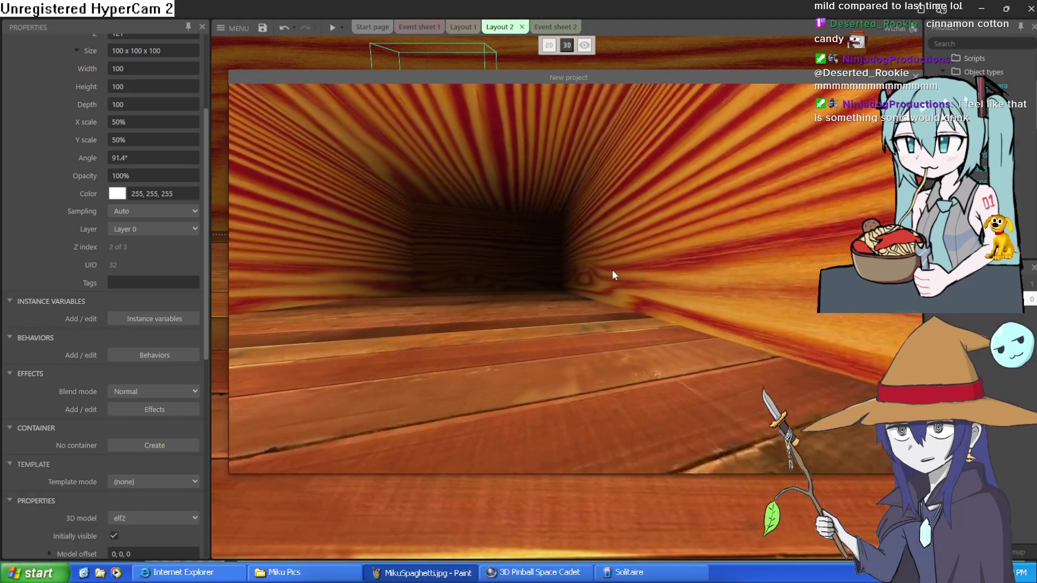
key("Up")
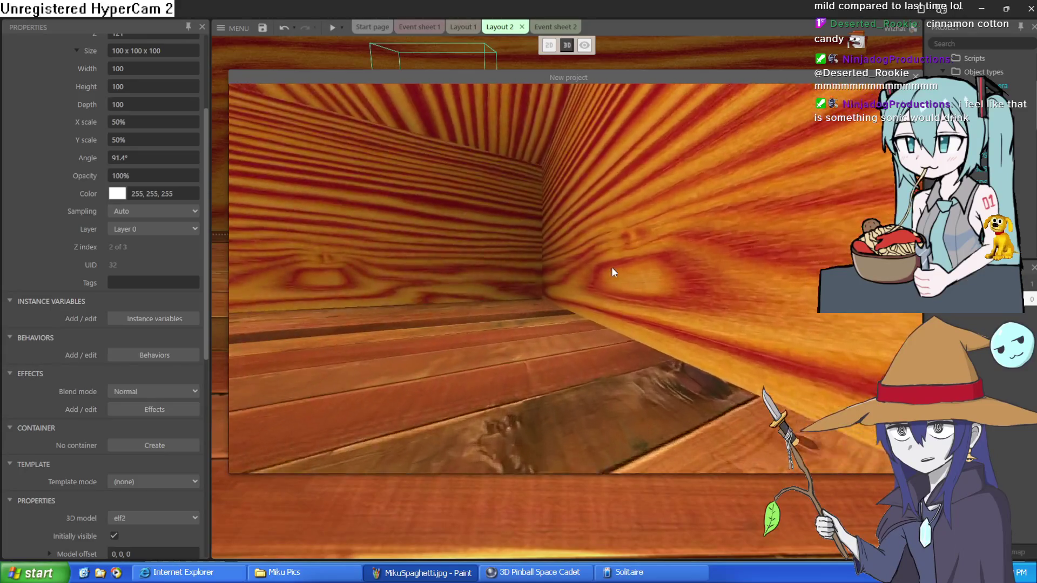
key("Left")
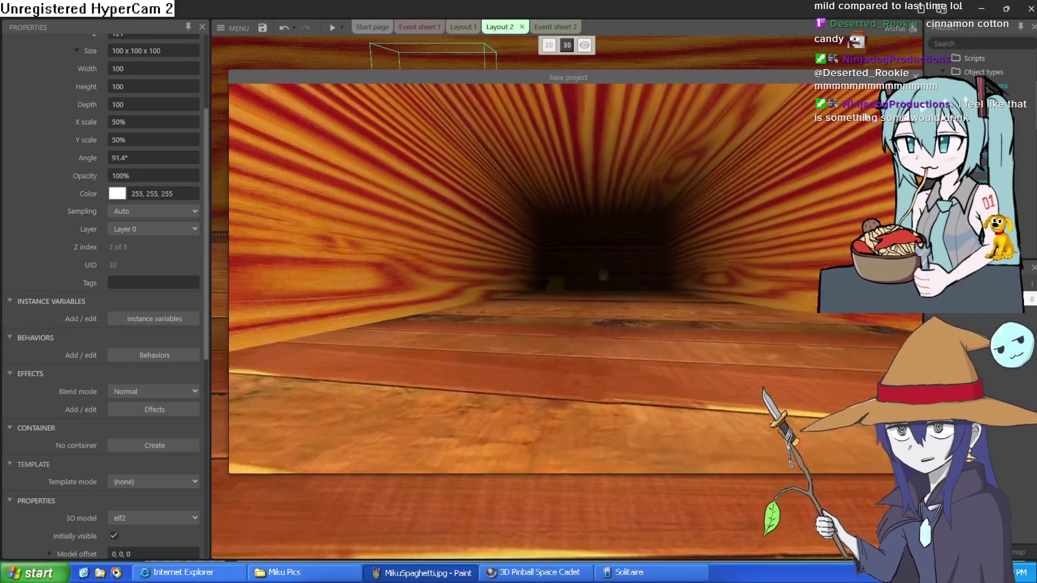
key("Up")
left_click(916, 77)
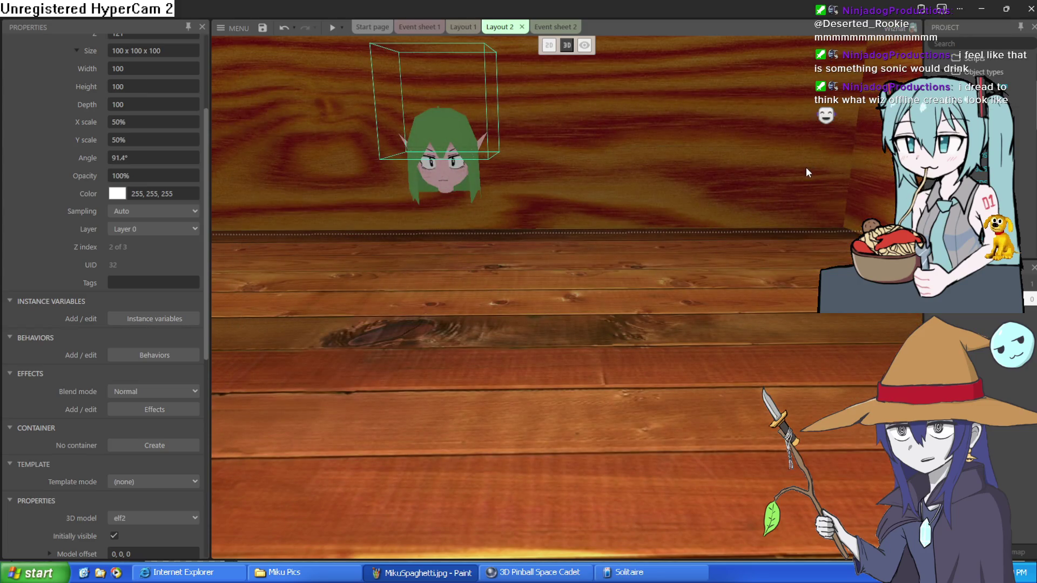
Fly the Layout 2 editor camera around the wooden room to frame the blue floor plane.
left_click_drag(788, 178, 773, 196)
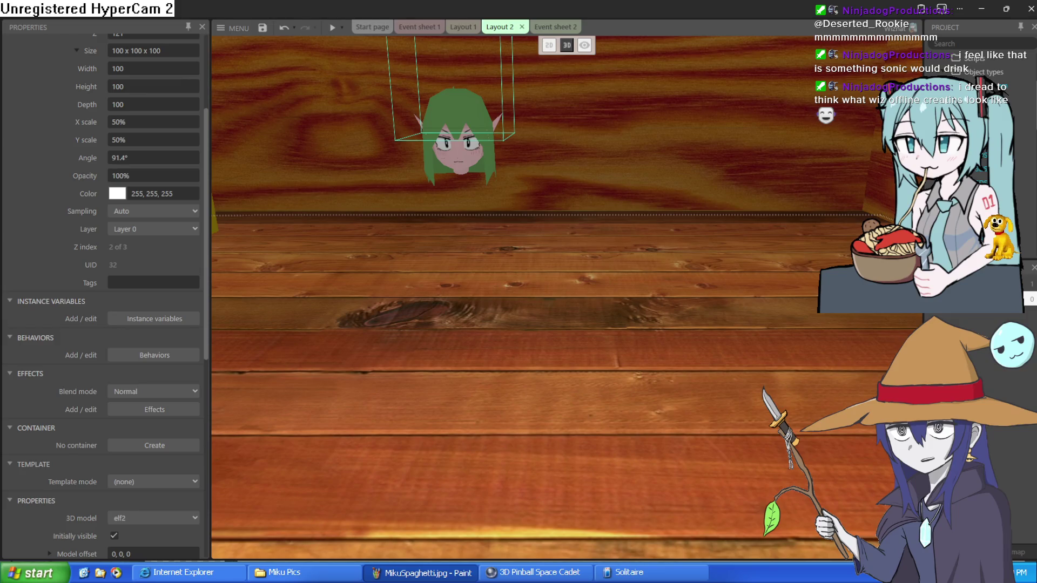
key("s")
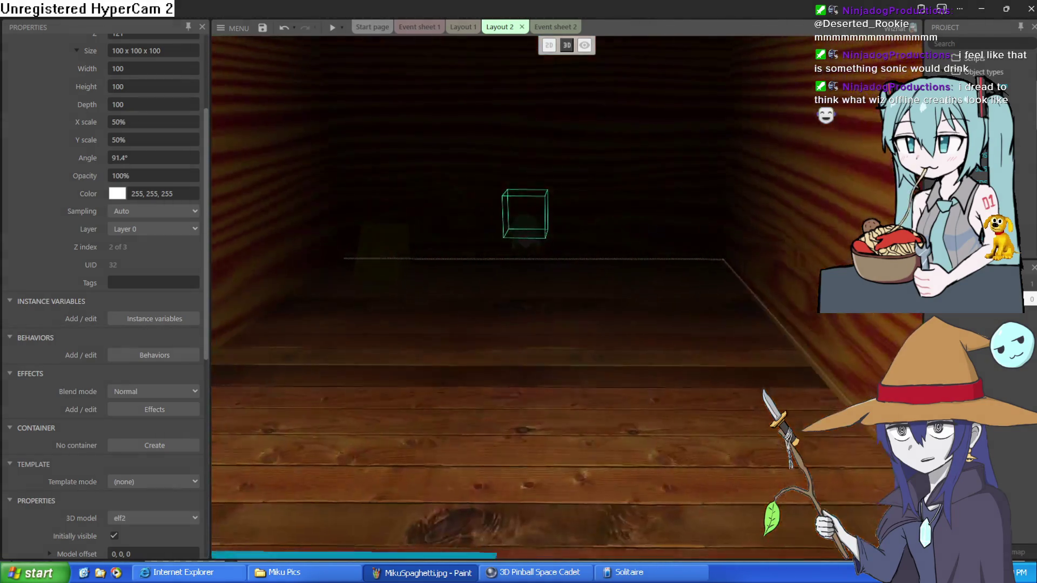
key("q")
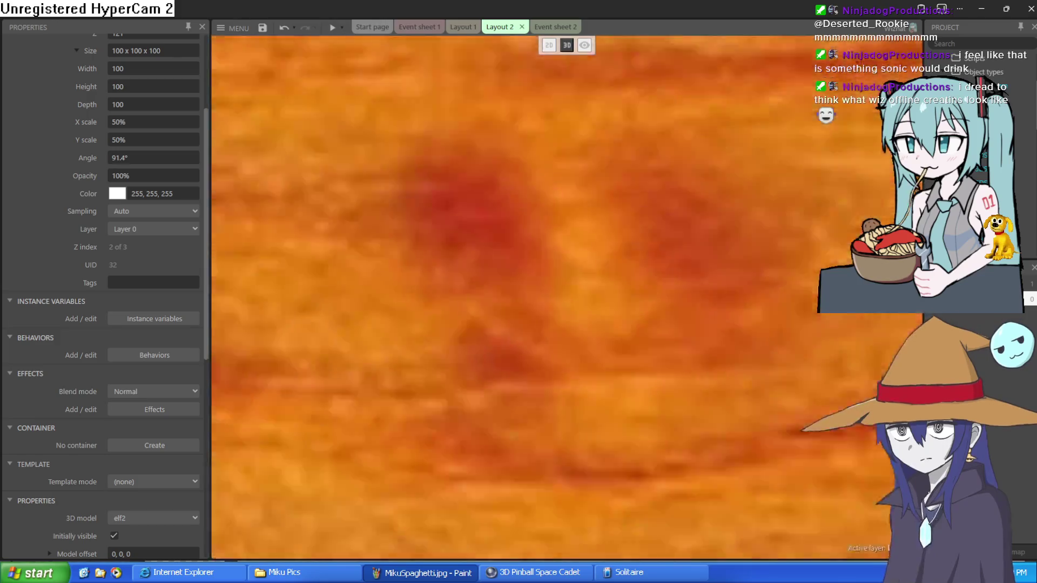
key("e")
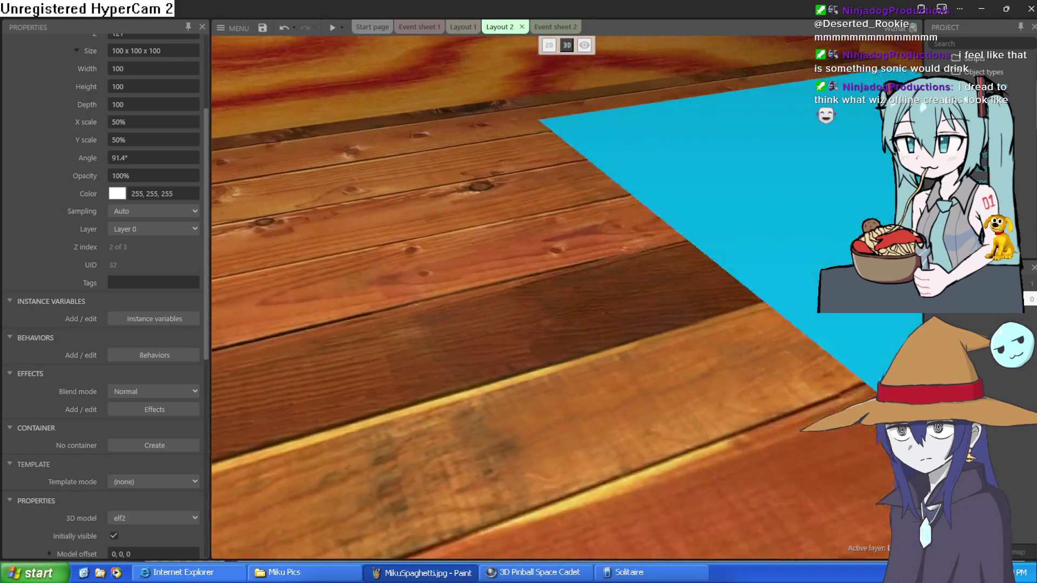
key("a")
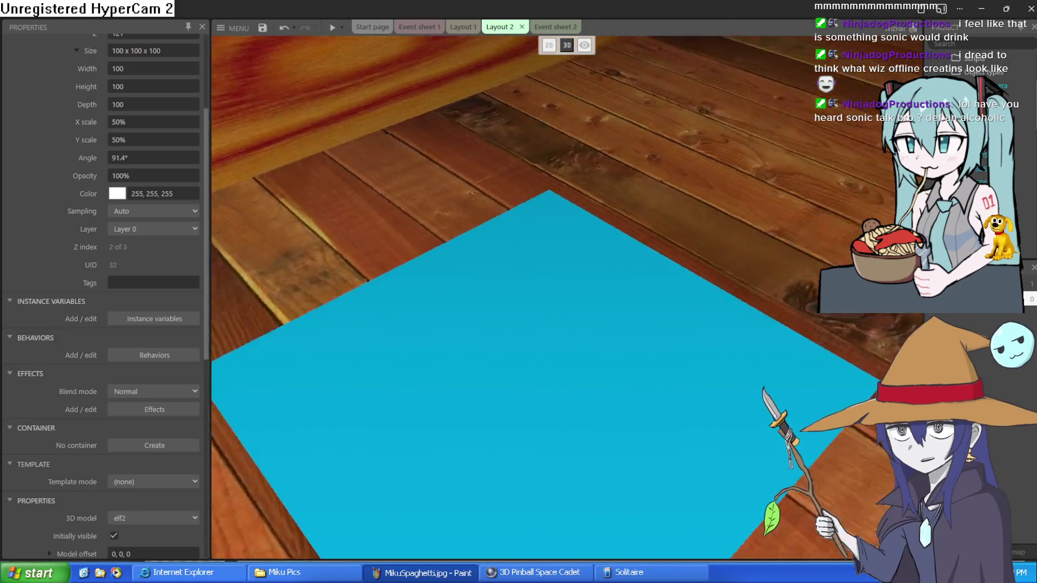
key("Up")
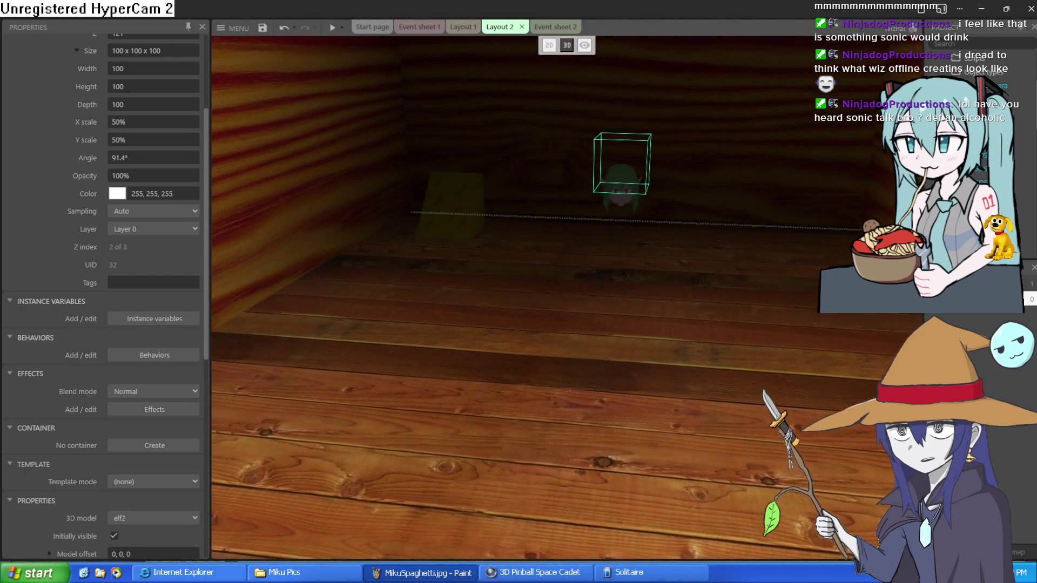
key("d")
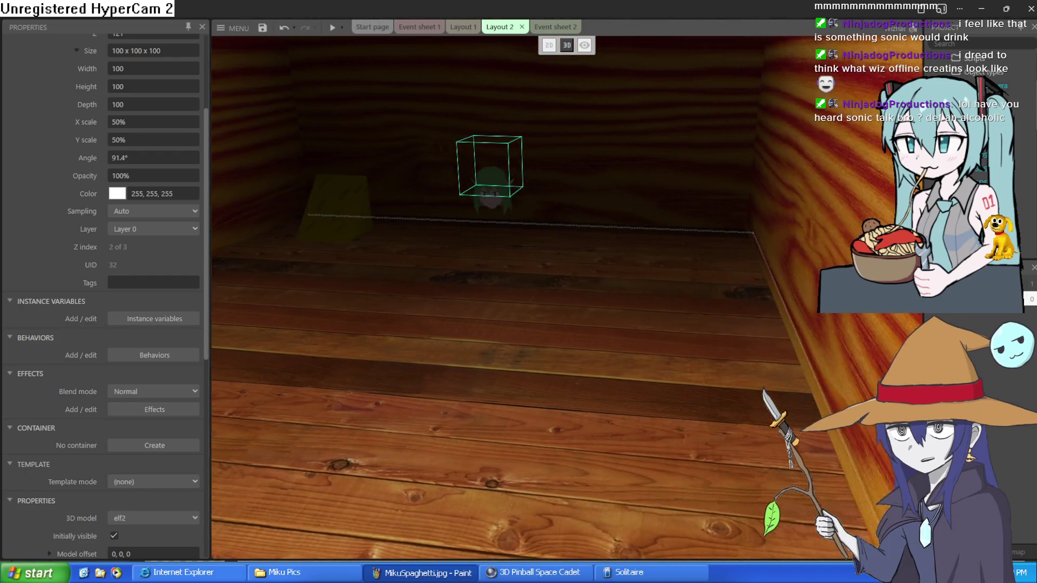
key("Down")
key("Left")
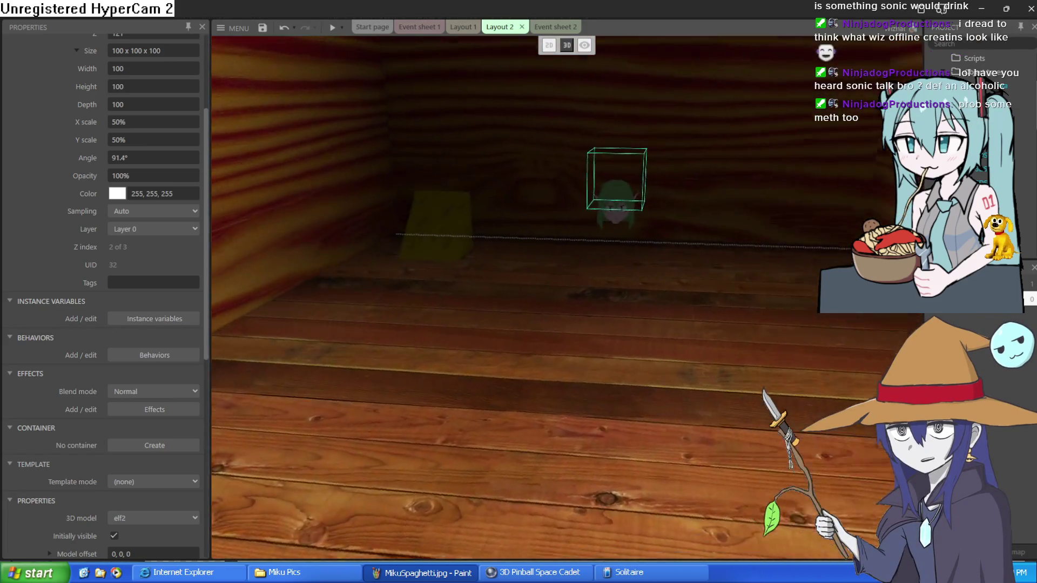
key("Down")
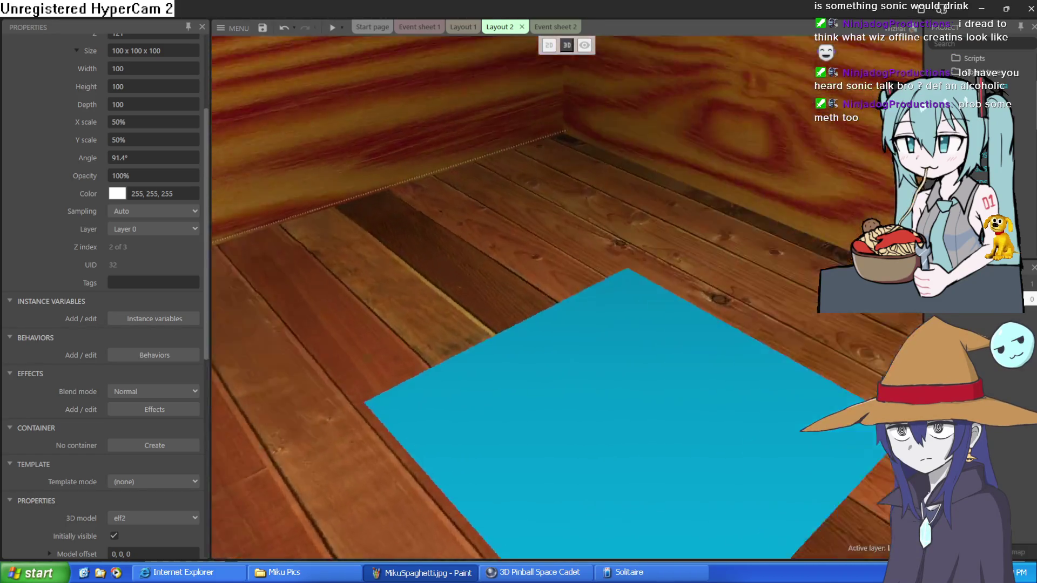
key("Left")
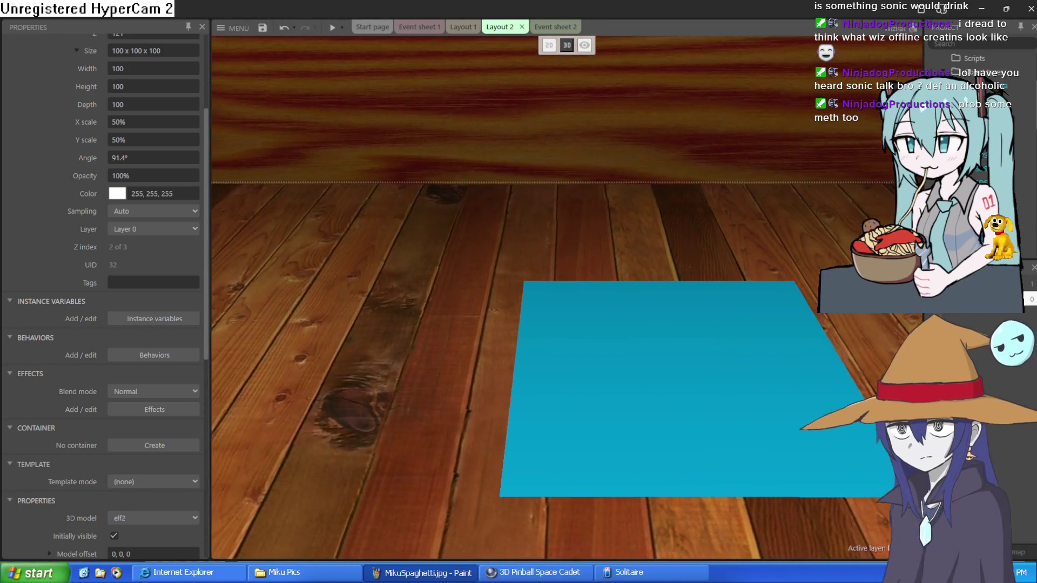
key("Down")
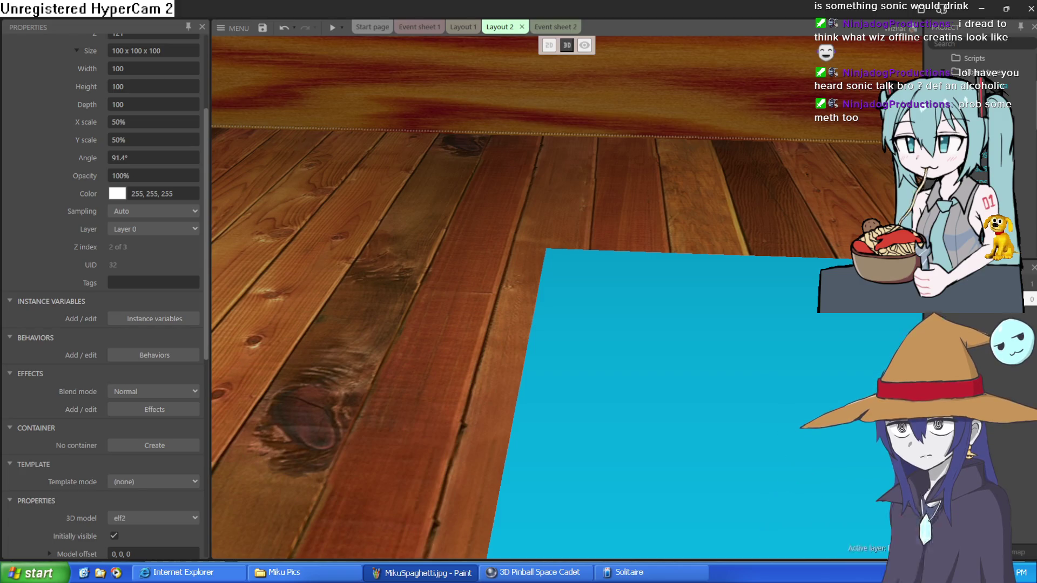
mouse_move(705, 296)
left_mouse_down()
mouse_move(656, 285)
mouse_move(514, 216)
mouse_move(352, 200)
mouse_move(585, 78)
left_mouse_up()
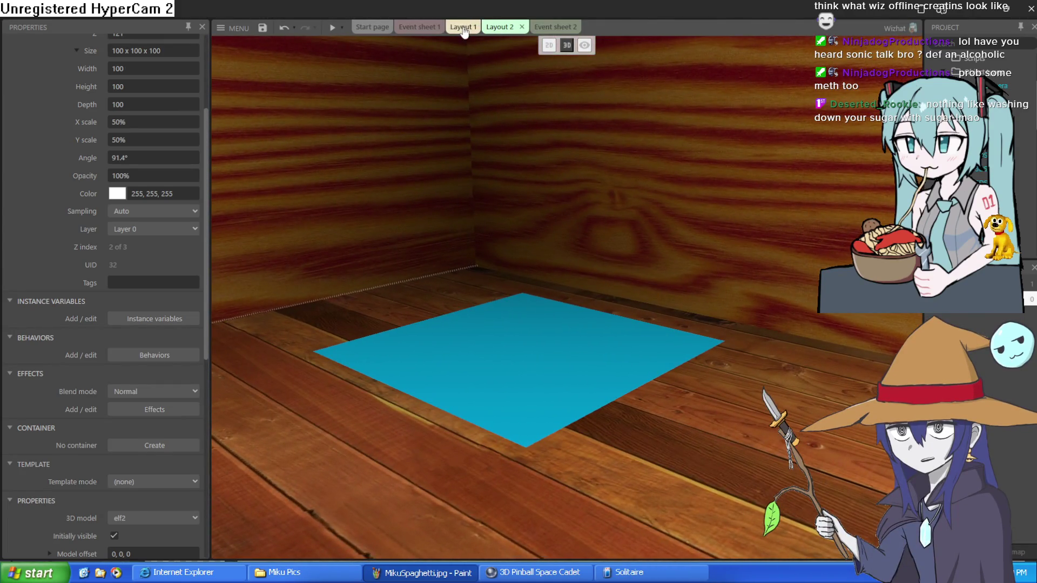
Add a Noise effect to Layer 0 of Layout 2.
left_click(463, 27)
left_click_drag(680, 287, 639, 37)
left_click(496, 28)
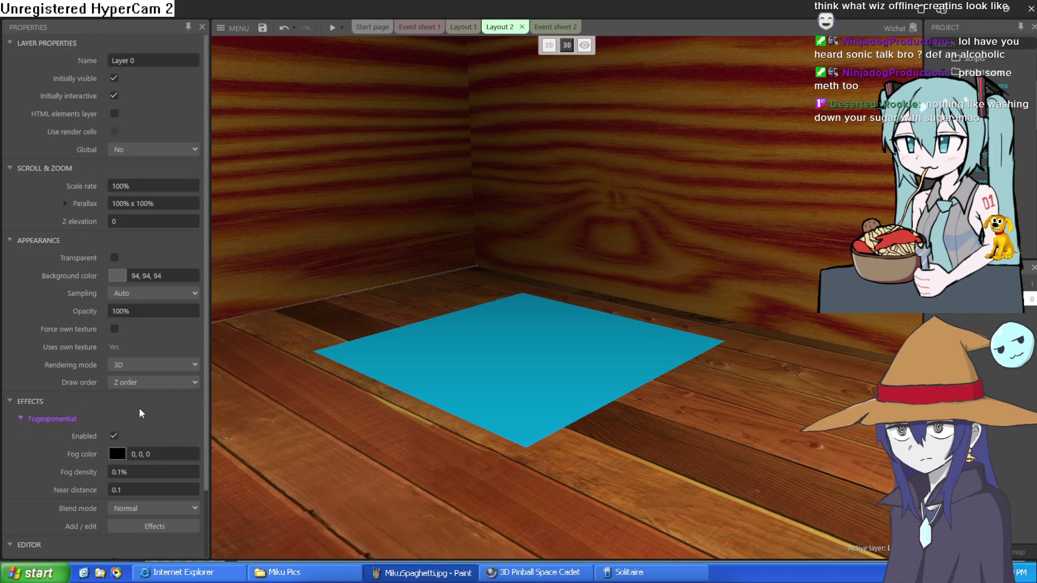
scroll(139, 413, "down", 2)
left_click(146, 450)
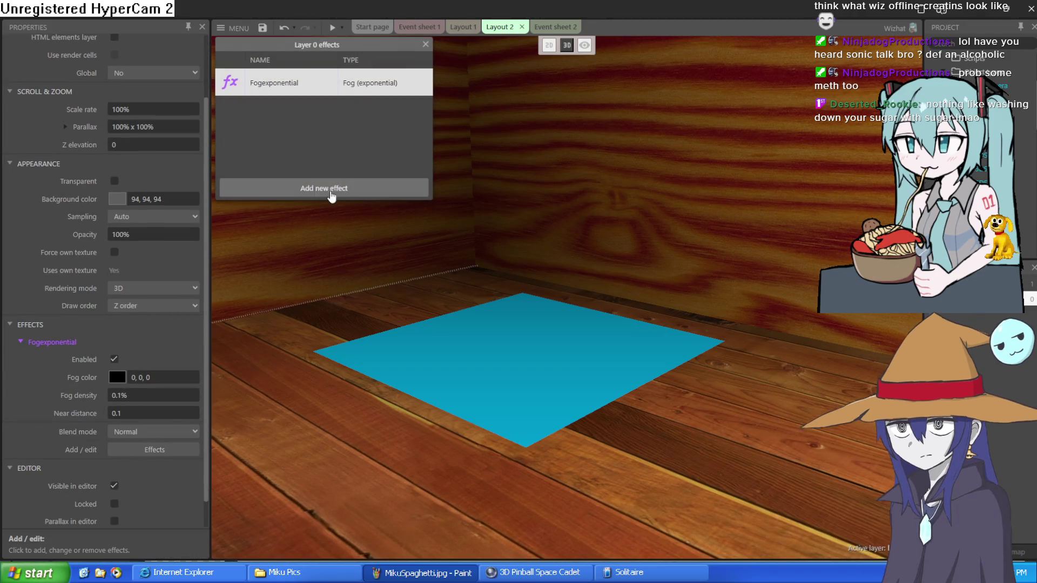
left_click(331, 196)
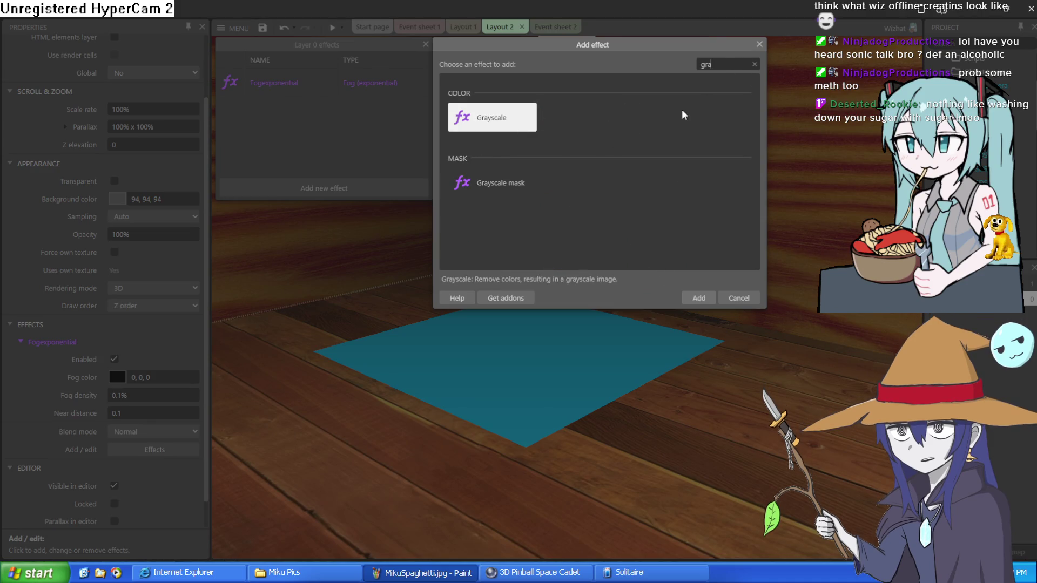
key("BackSpace")
key("BackSpace")
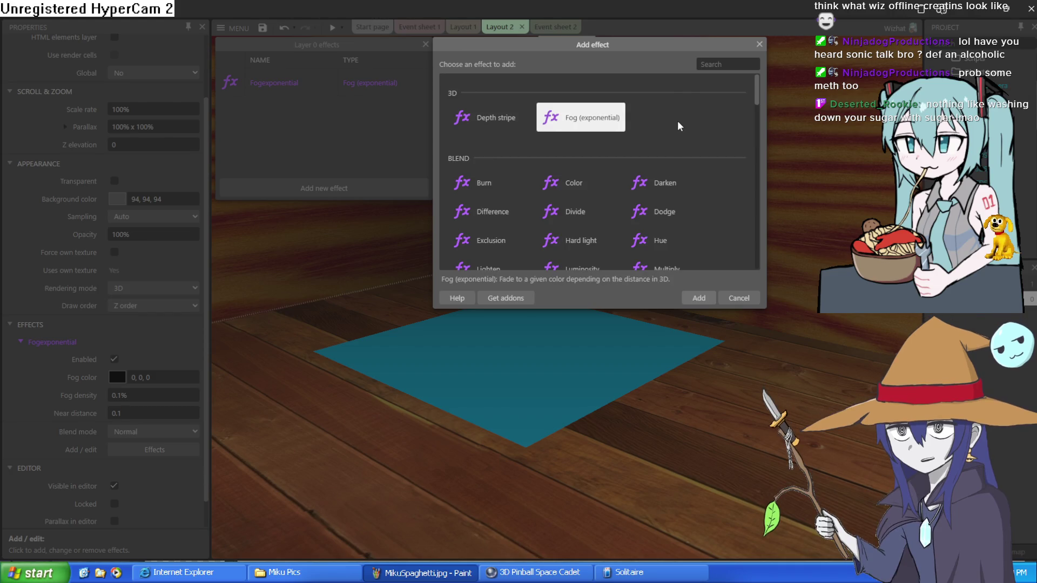
type("noise")
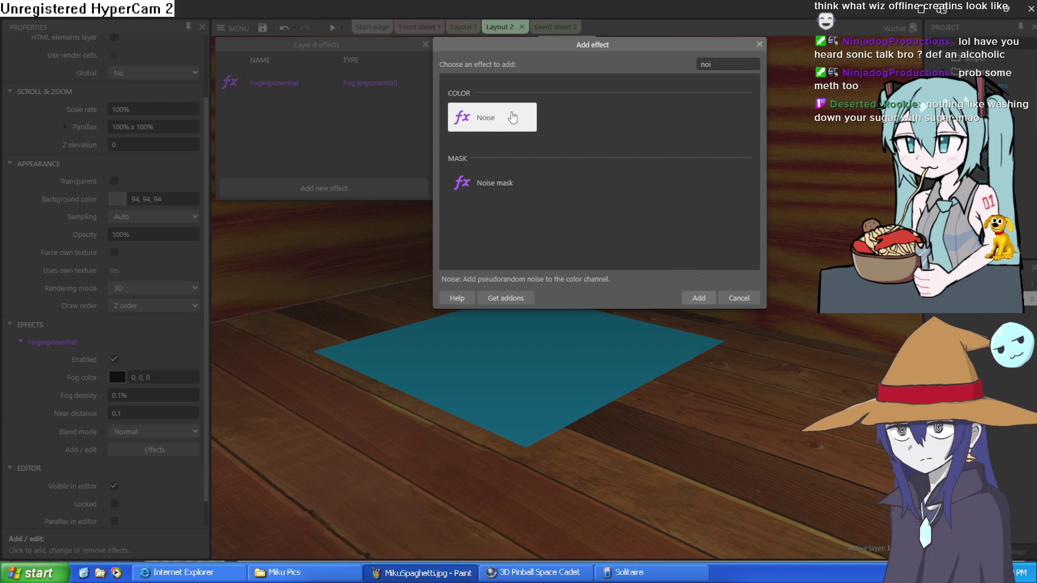
double_click(513, 115)
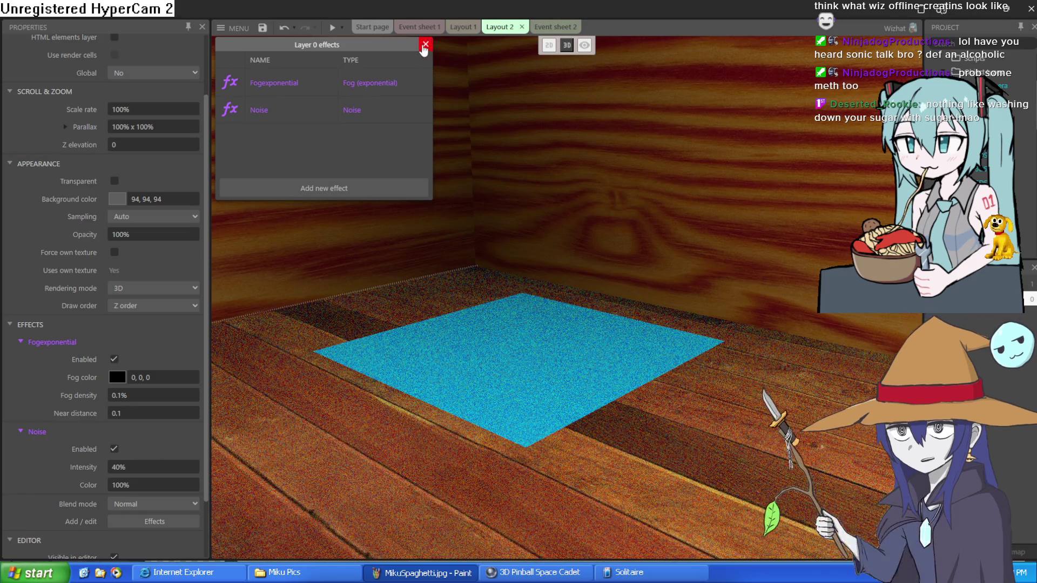
left_click(426, 44)
Add the Noise effect to Layer 1 as well, then bring up Event sheet 1.
left_click(1030, 284)
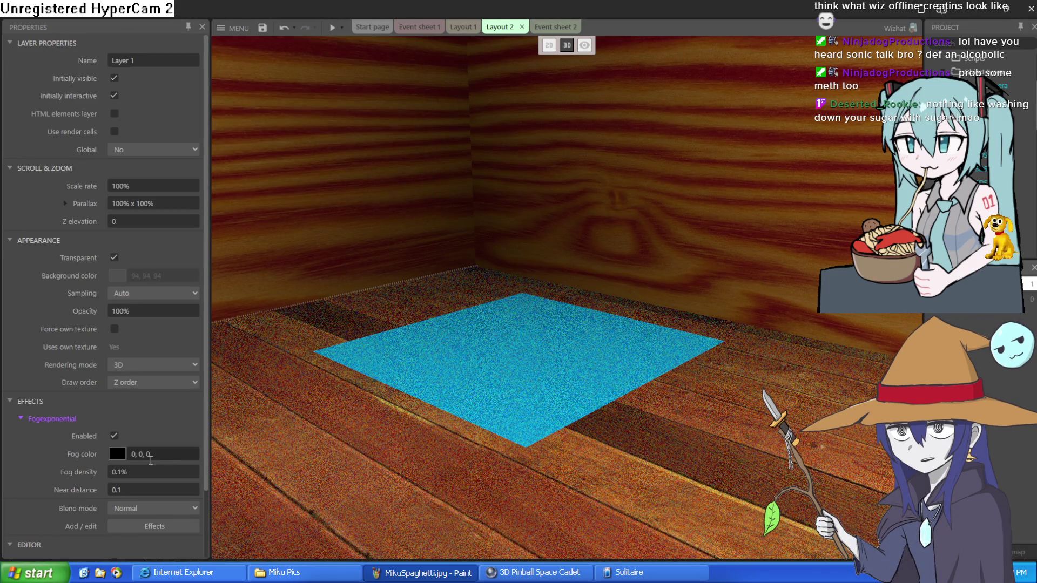
left_click(141, 535)
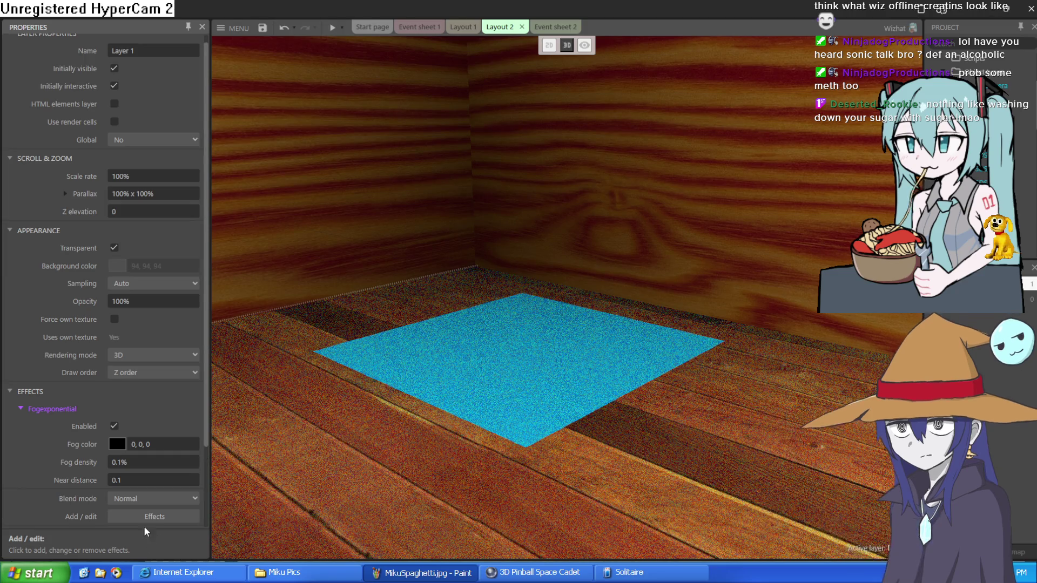
left_click(310, 186)
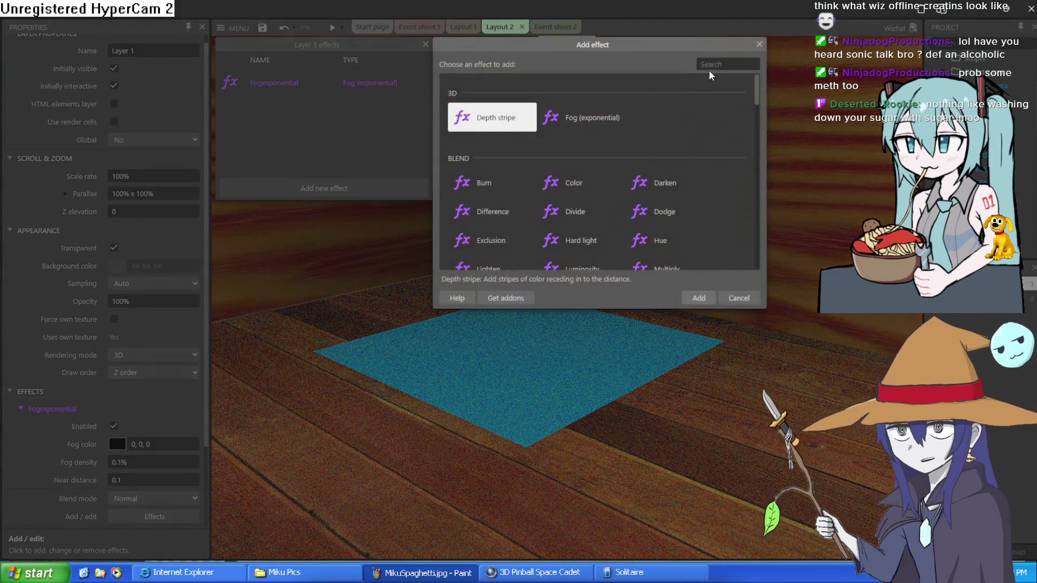
type("noi")
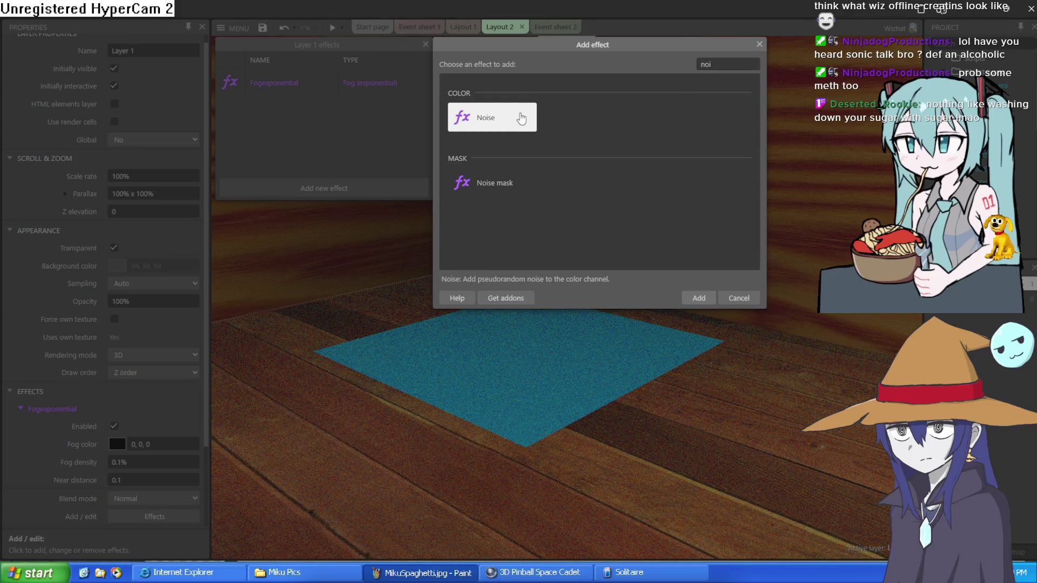
double_click(521, 118)
left_click(426, 44)
left_click(420, 27)
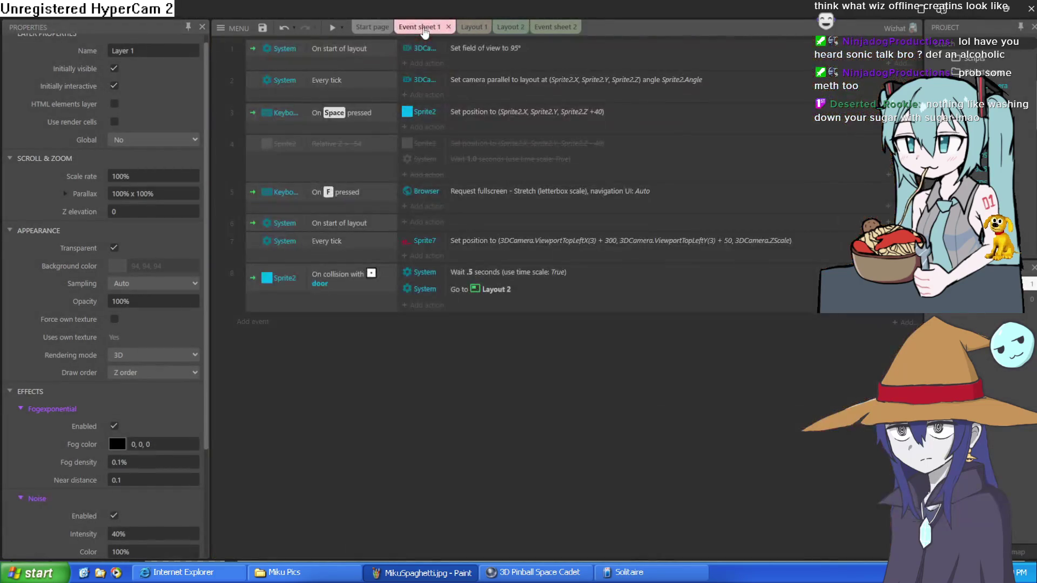
Preview from Layout 1 and walk through the hut and corridor up to the elf head.
left_click(465, 27)
left_click(332, 29)
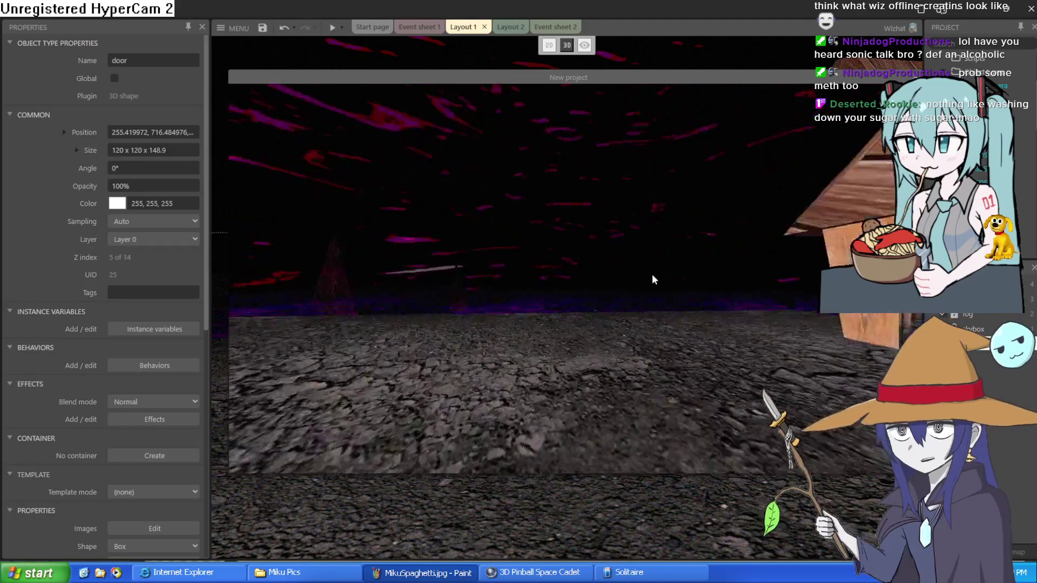
key("Up")
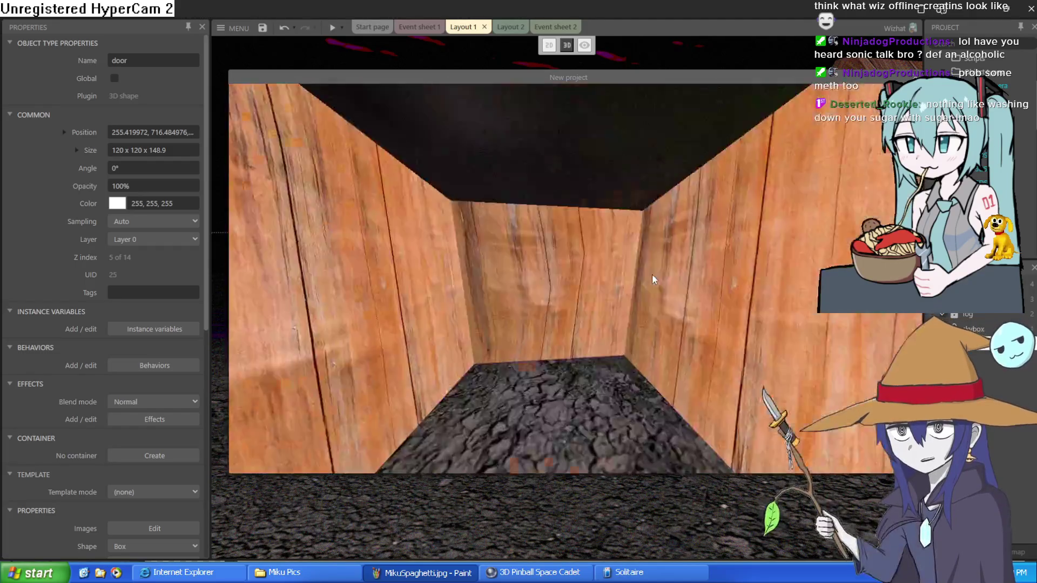
key("Up")
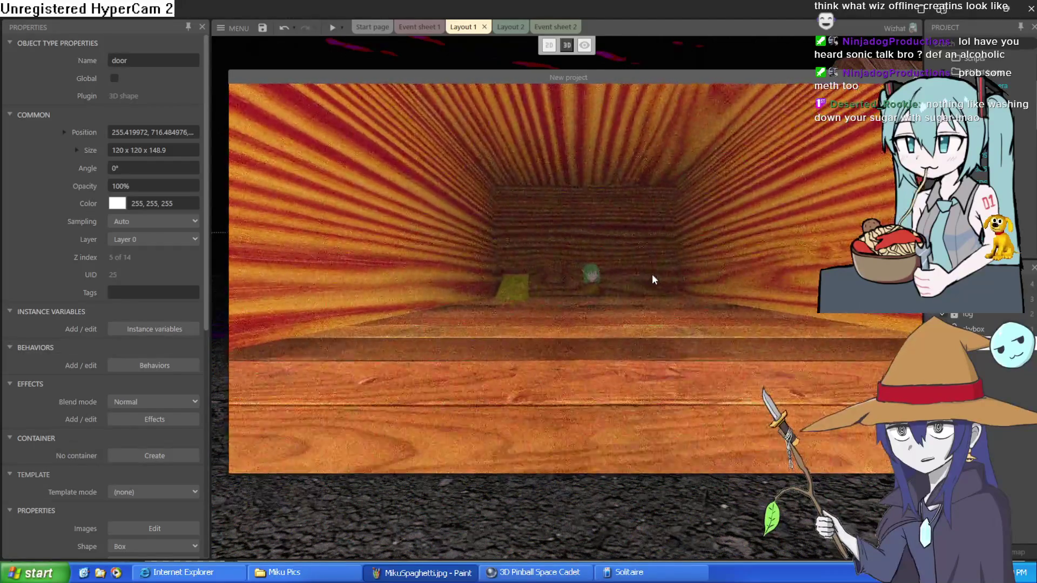
key("Up")
key("Left")
key("Up")
key("Right")
key("Left")
key("Up")
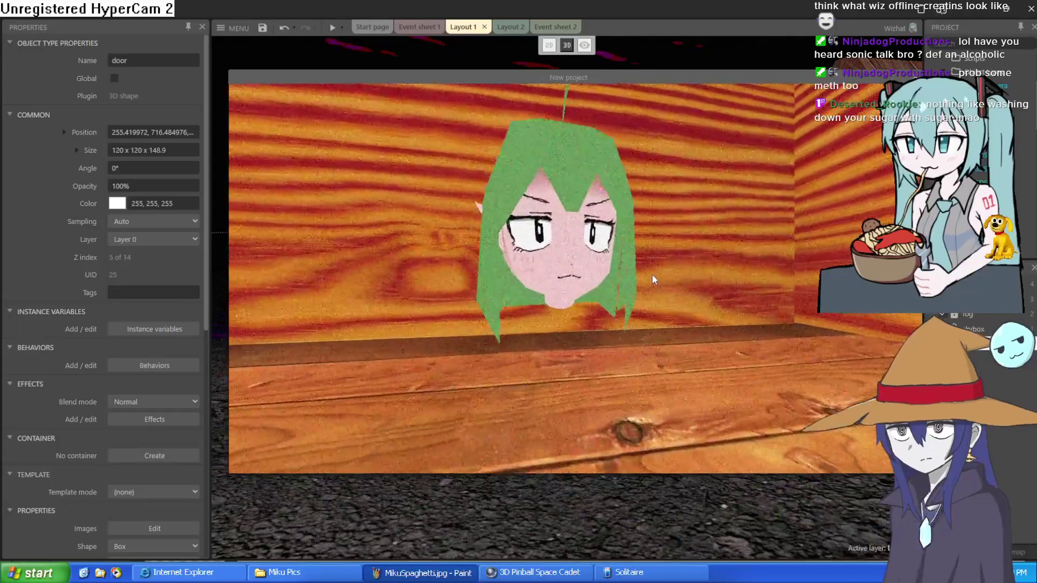
key("Down")
Walk the long corridor and side passage to the wood wall, then close the preview.
key("Left")
key("Left")
key("Up")
key("Up")
key("Left")
key("Up")
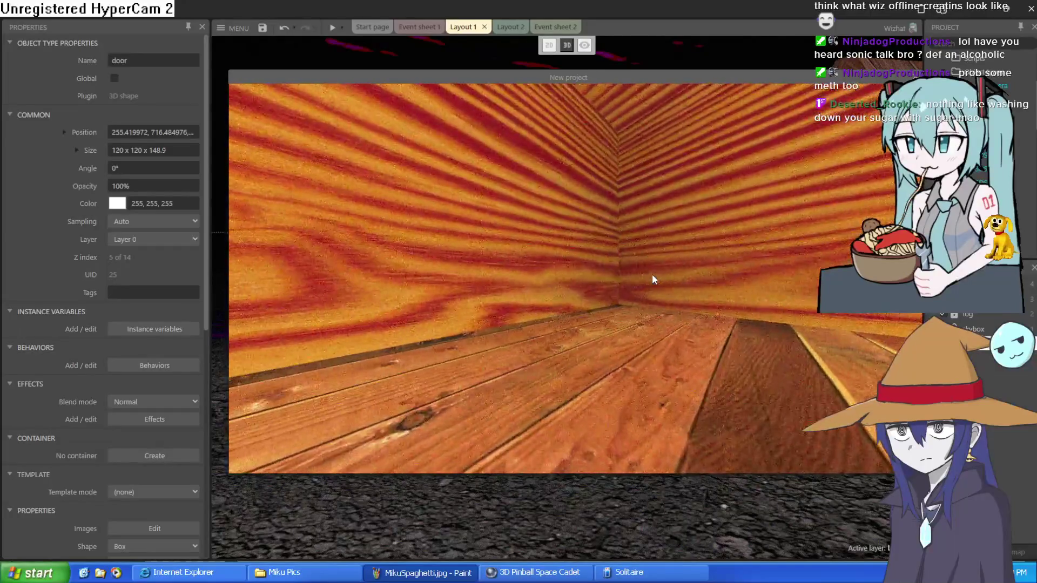
key("Right")
key("Up")
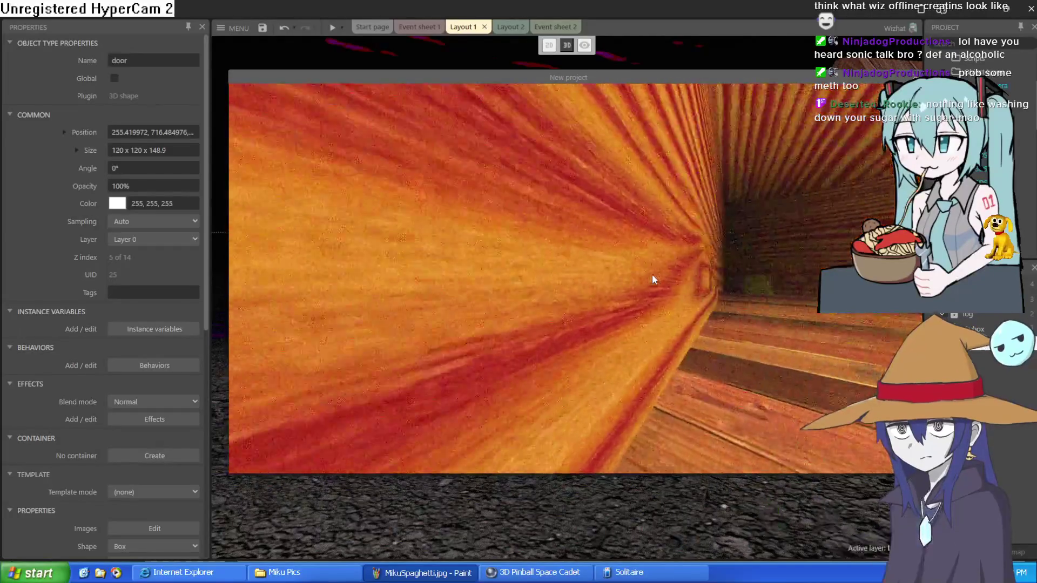
key("Right")
key("Up")
key("Left")
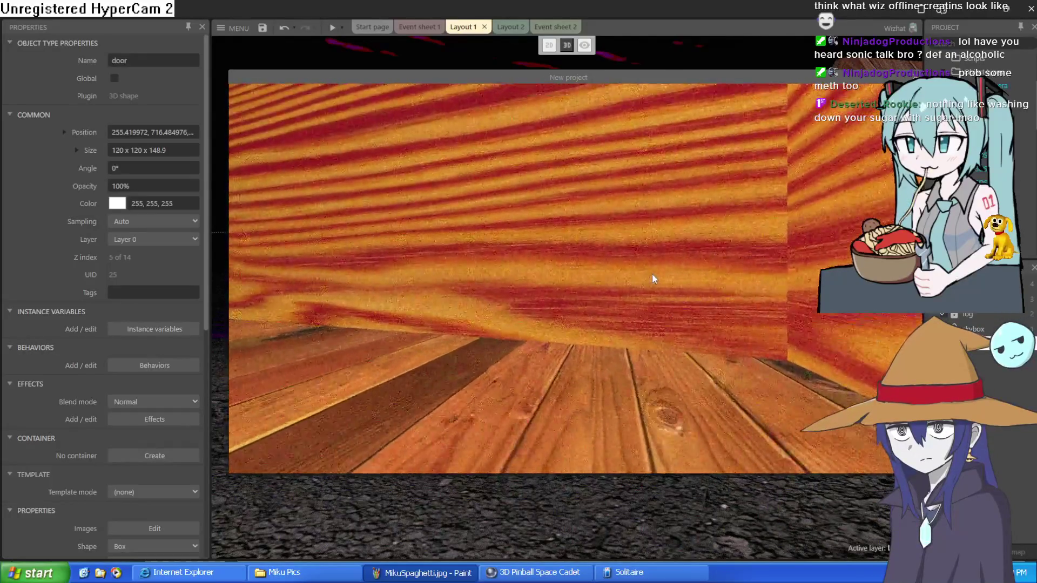
key("Left")
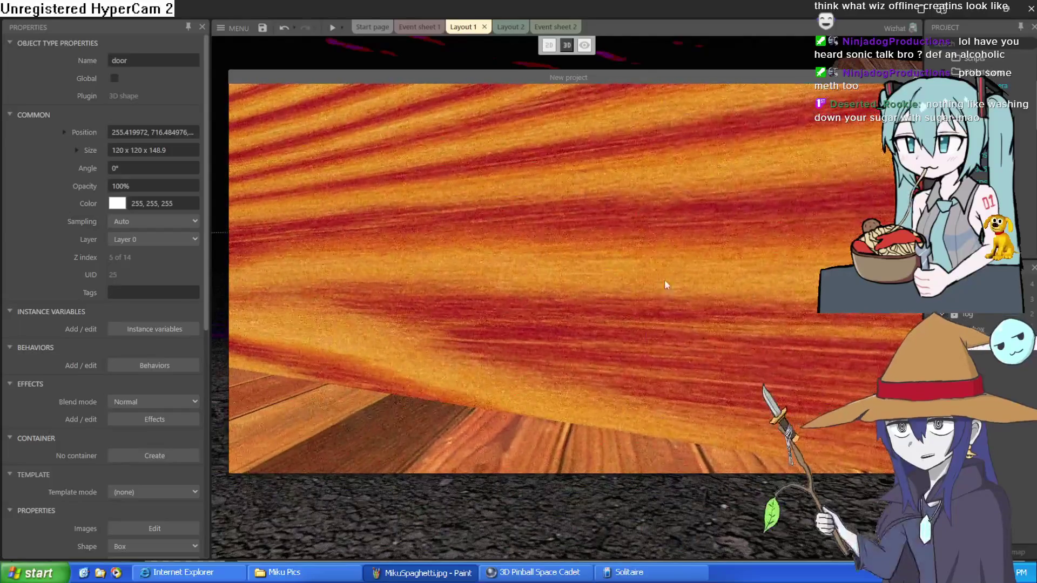
key("Up")
key("Right")
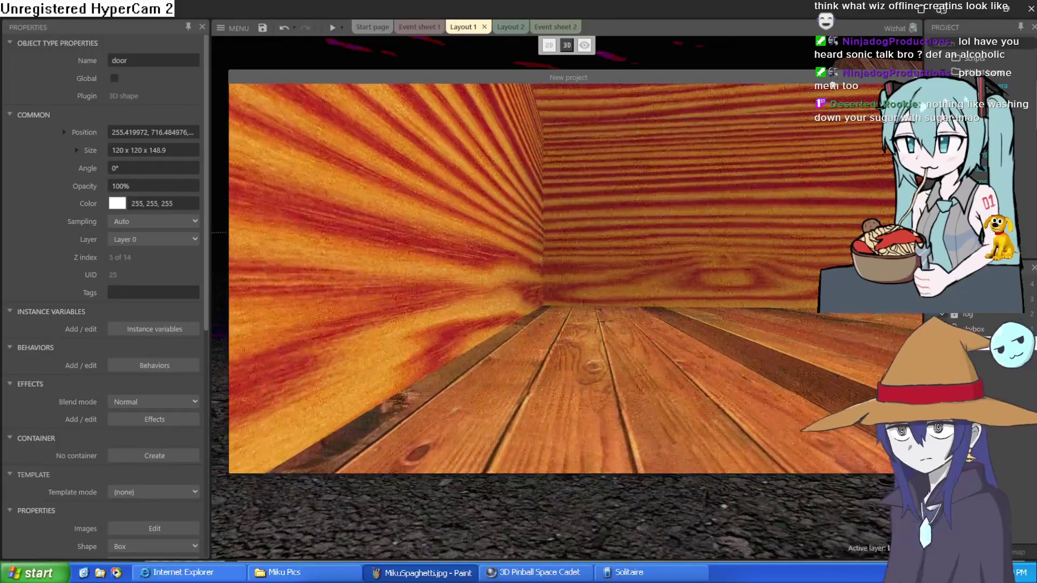
key("alt+F4")
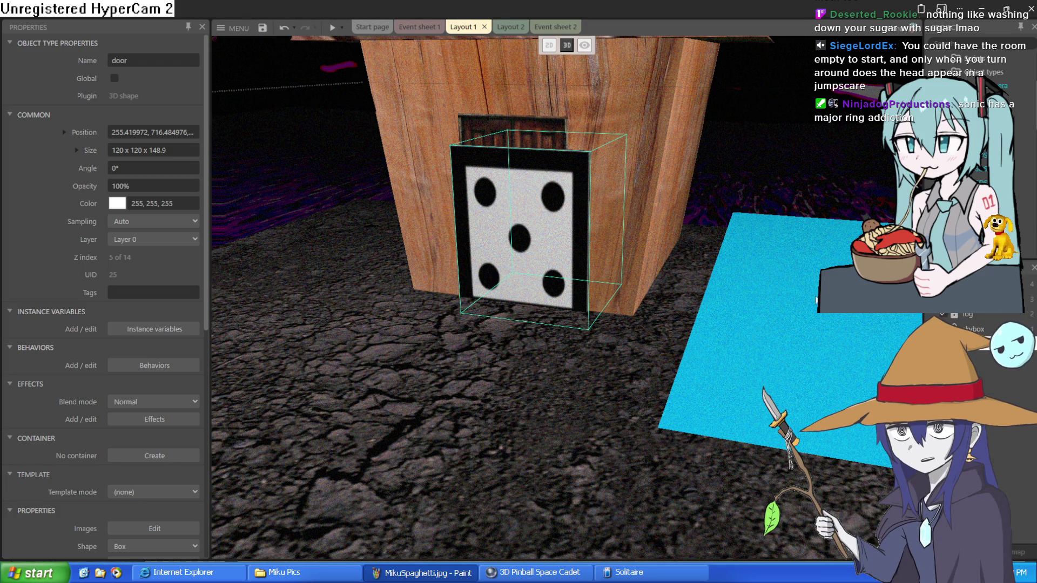
Switch to Layout 2 to see the grainy wood-walled room with the elf head.
left_click(508, 27)
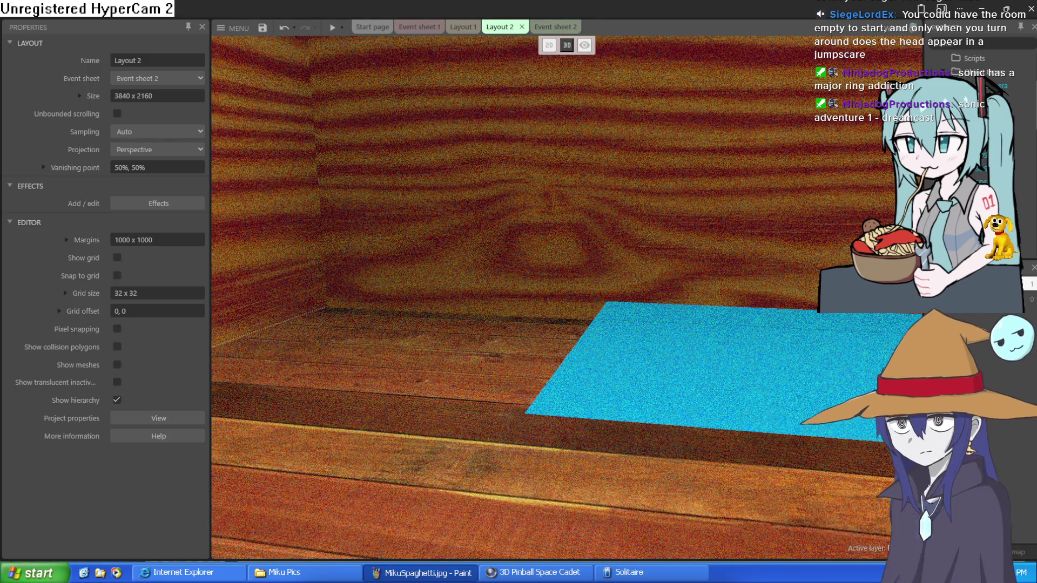
Move the 3D camera around the room and tilt it down toward the floor.
key("w")
key("a")
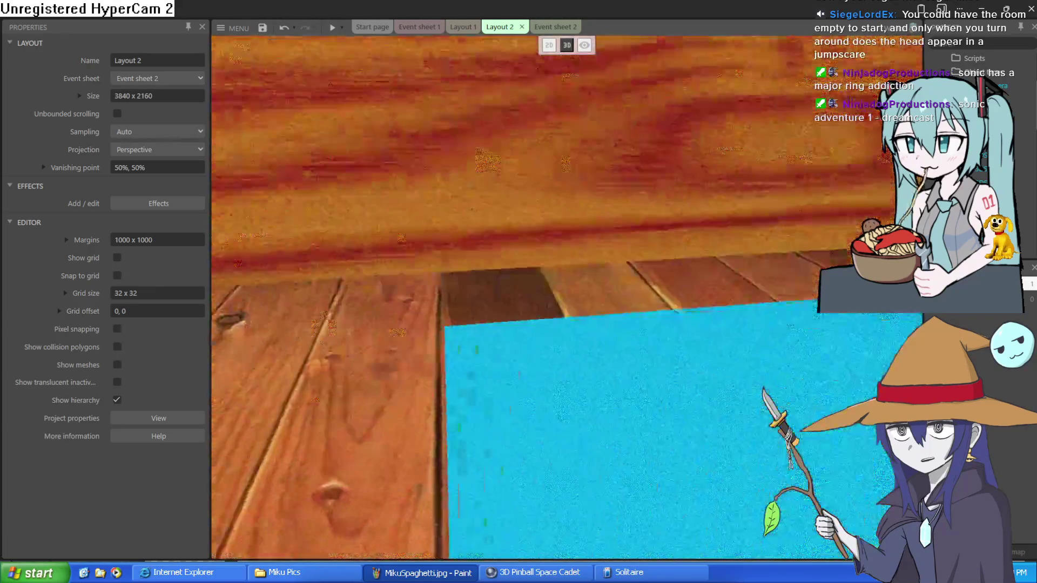
key("s")
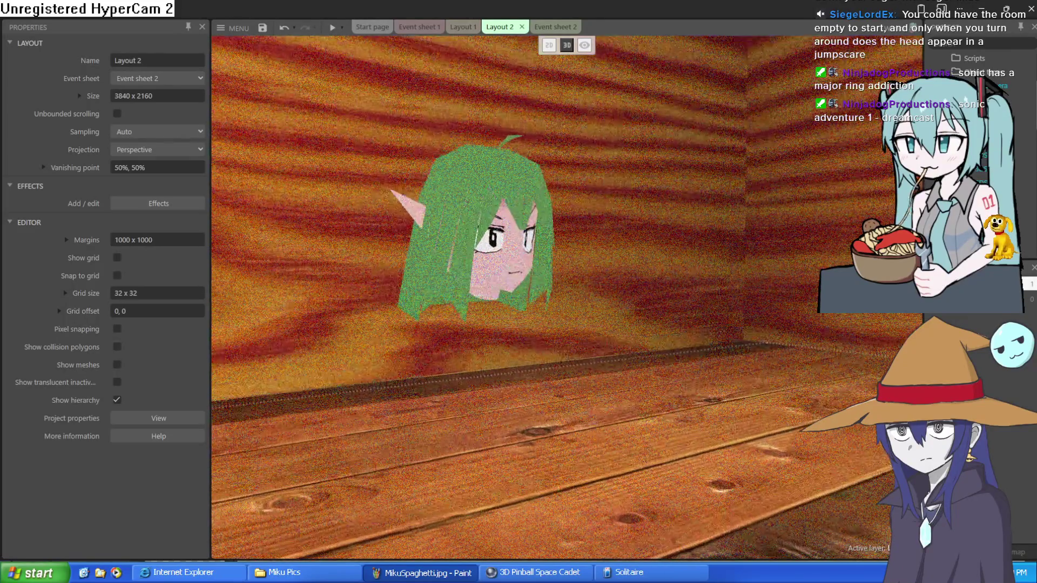
key("d")
key("a")
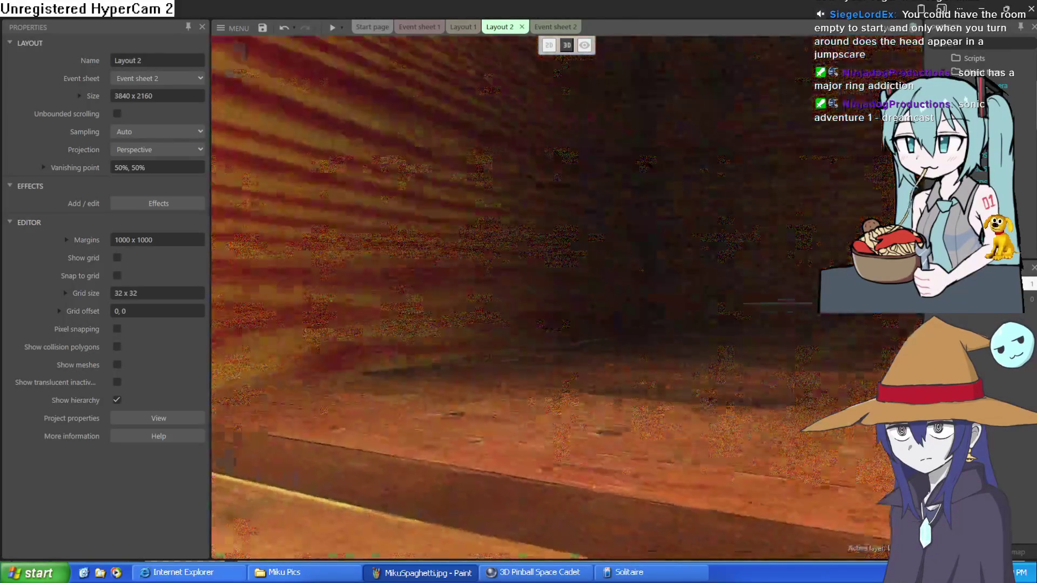
key("s")
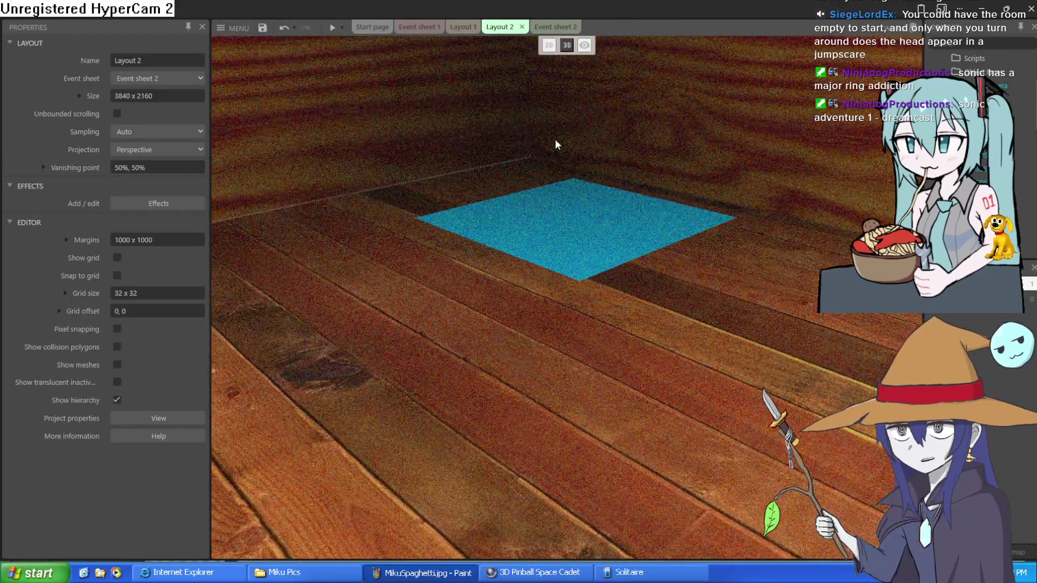
Drag the blue carpet to another spot on the floor, then pull back to view it.
left_click(497, 239)
left_click_drag(498, 236, 412, 289)
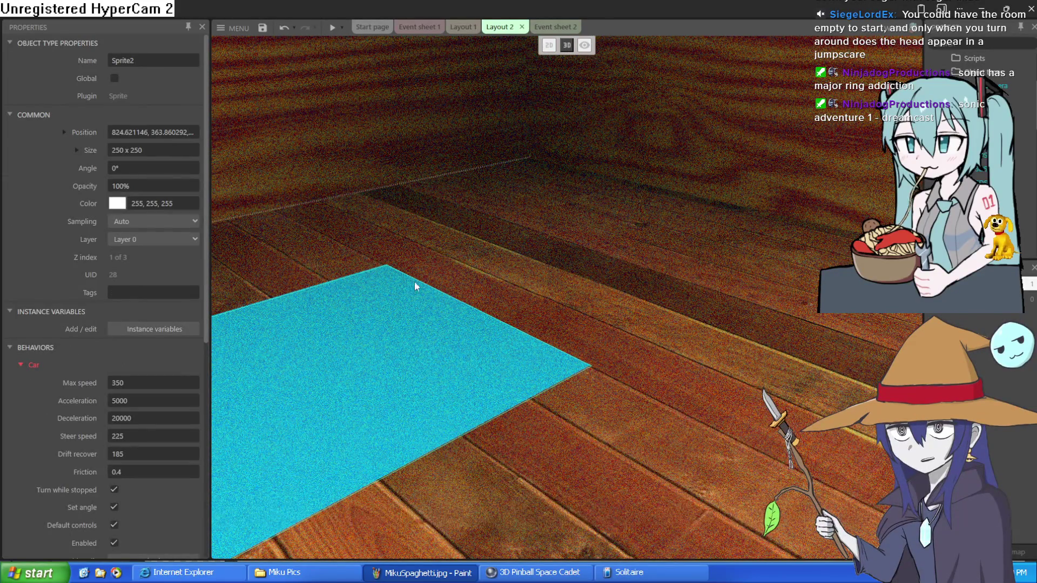
key("w")
key("w")
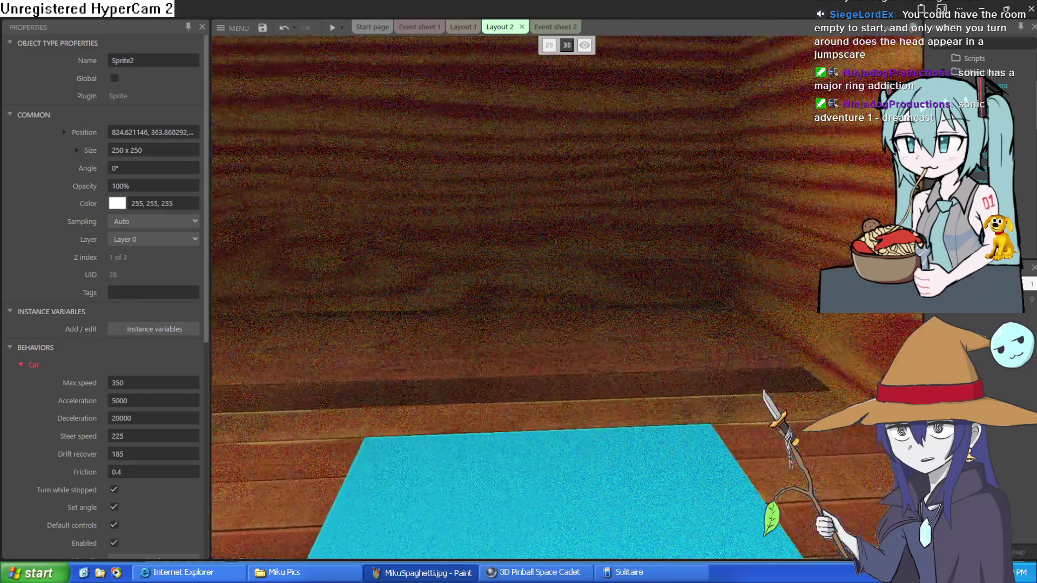
key("s")
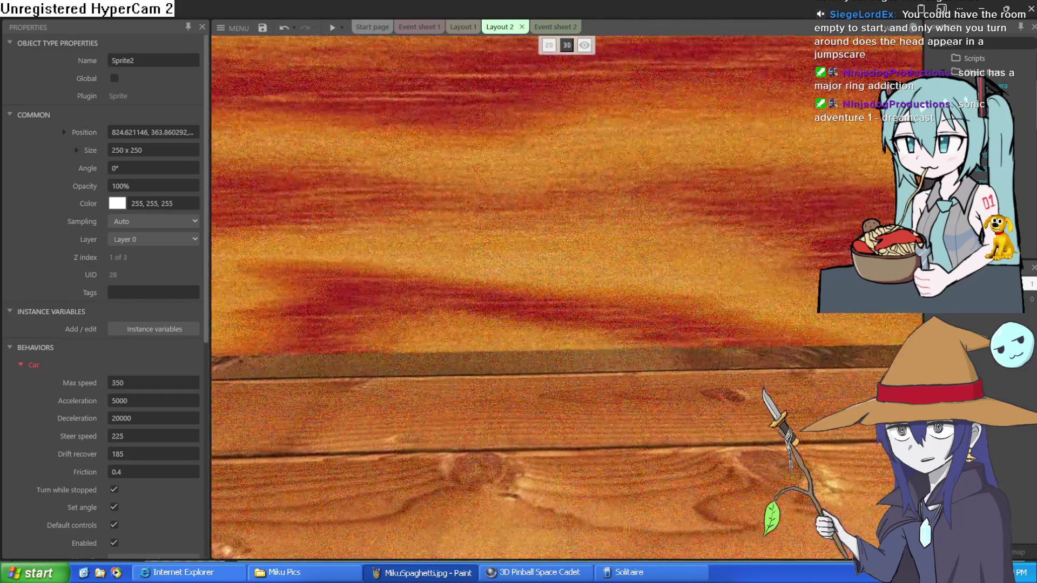
key("s")
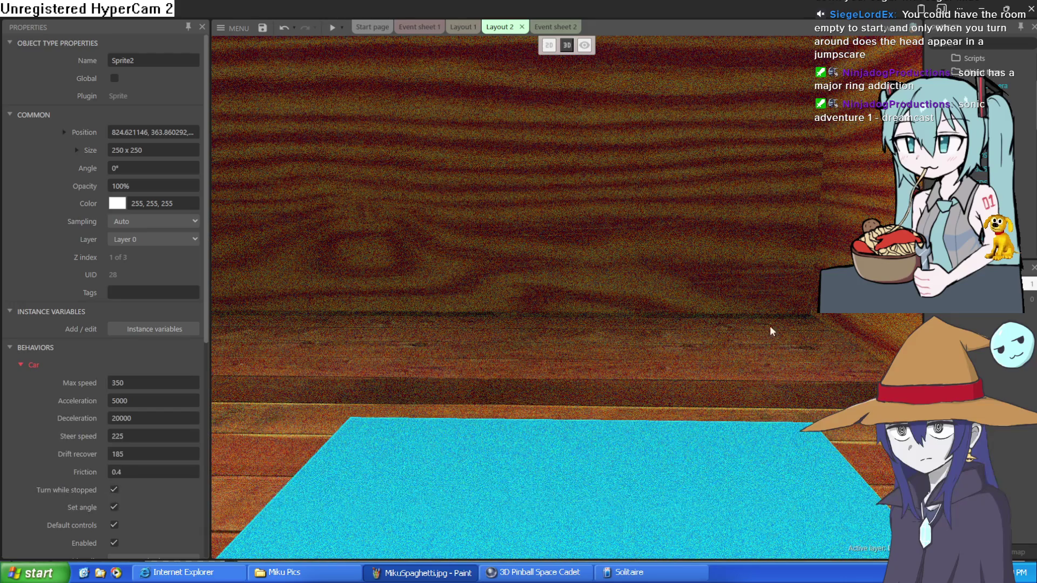
key("s")
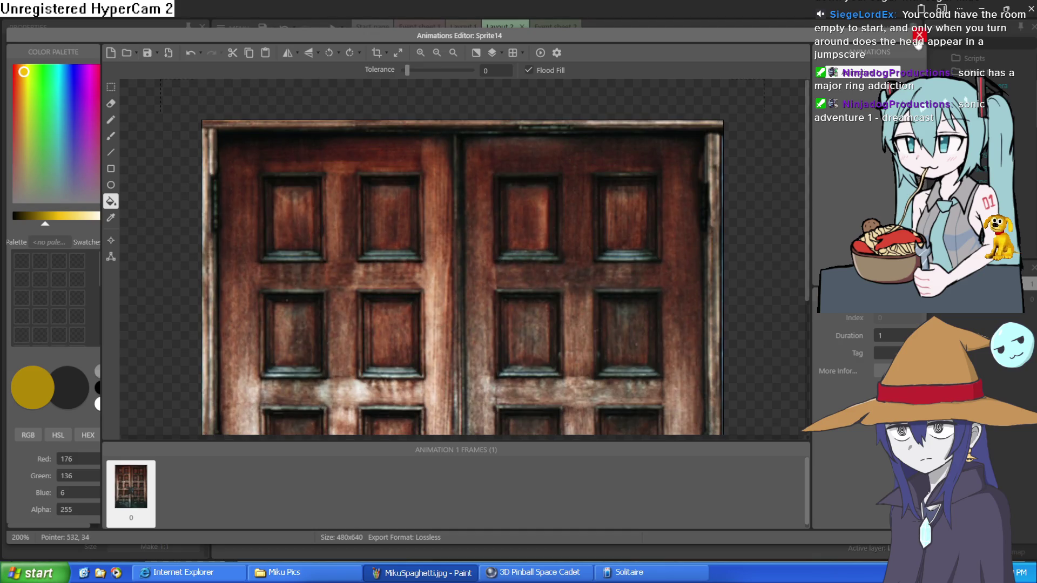
Close Sprite14's double-door image editor to return to Layout 2.
left_click(918, 36)
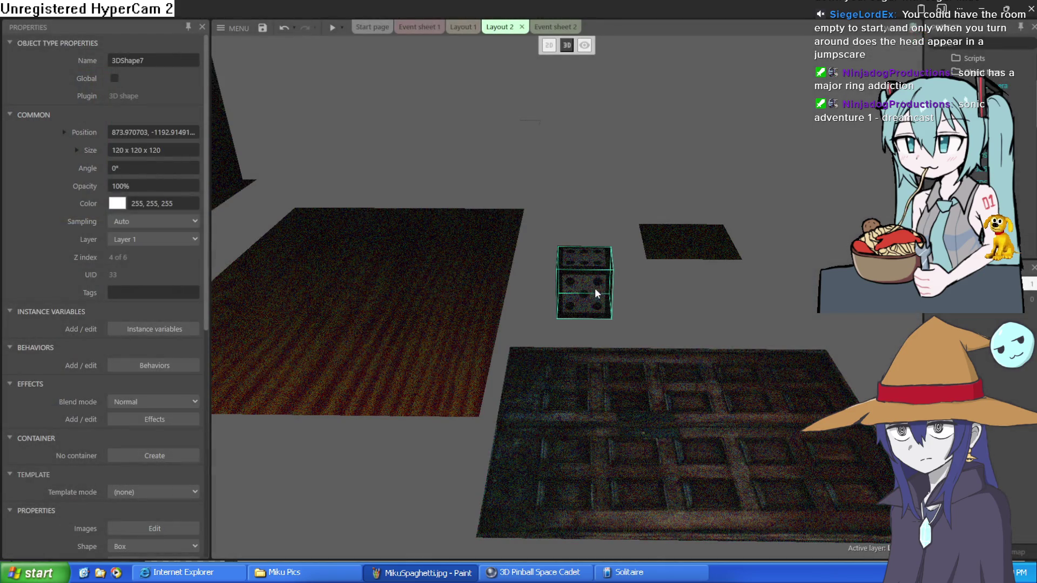
scroll(67, 378, "down", 7)
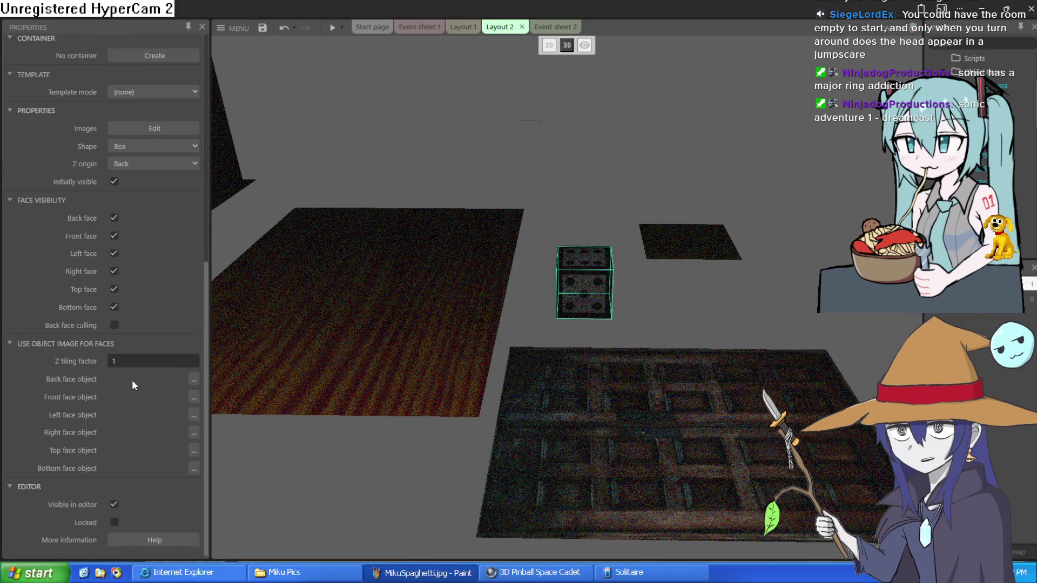
Set the cube's Back, Front and Left face objects to Sprite14.
left_click(196, 378)
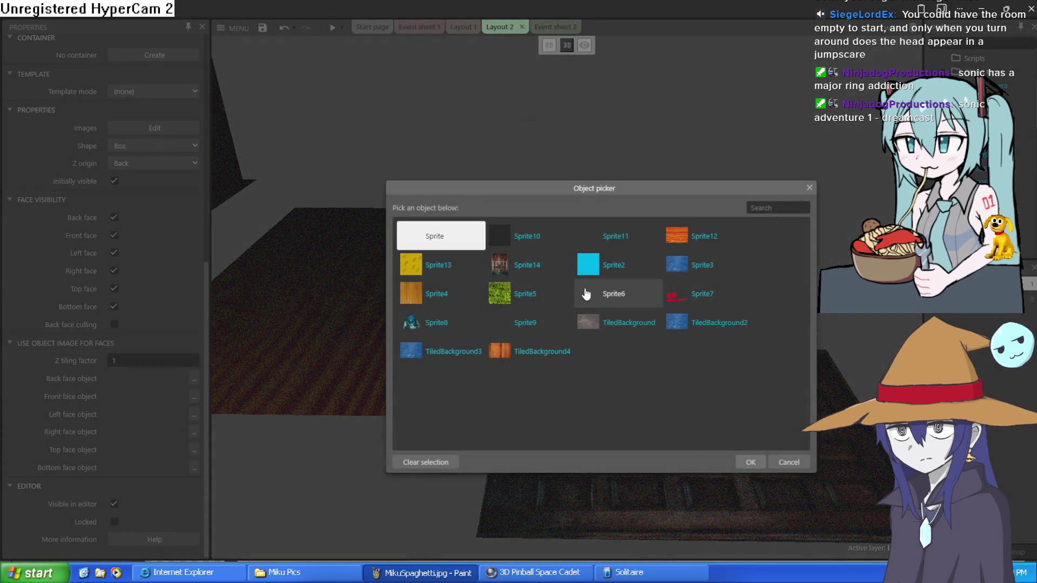
double_click(546, 278)
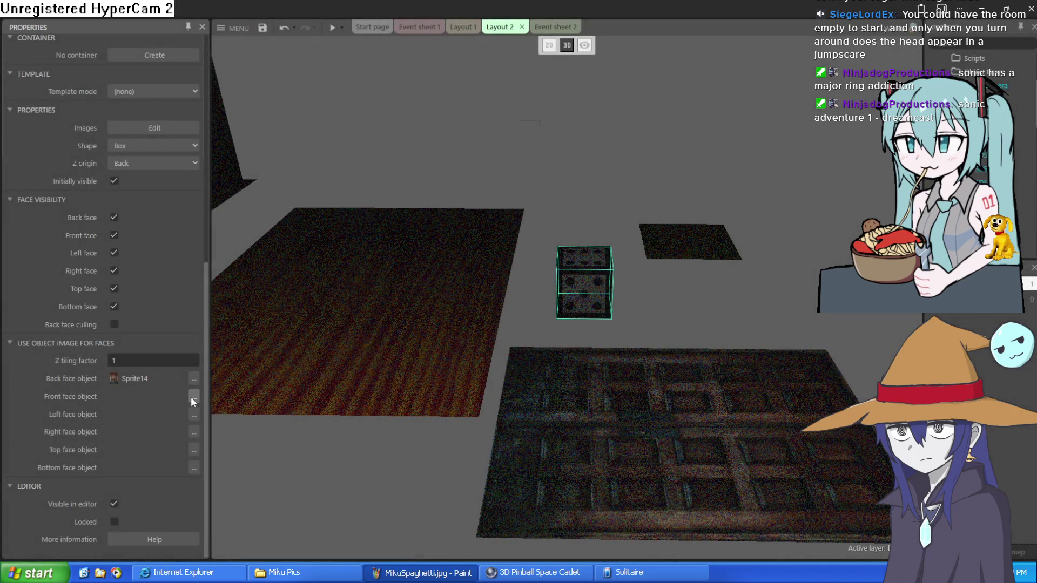
left_click(193, 400)
left_click(505, 265)
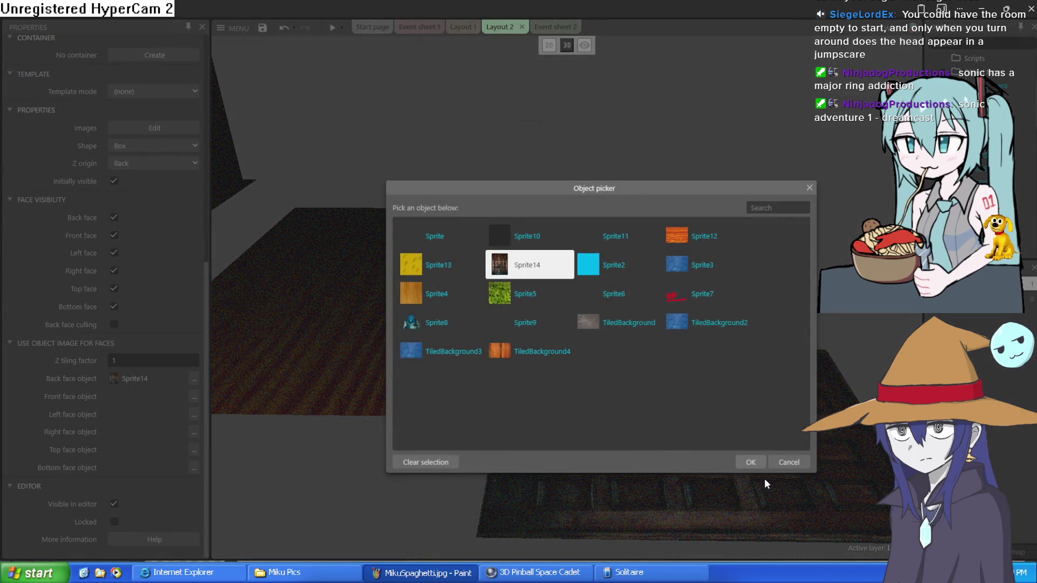
left_click(754, 463)
left_click(194, 415)
double_click(503, 263)
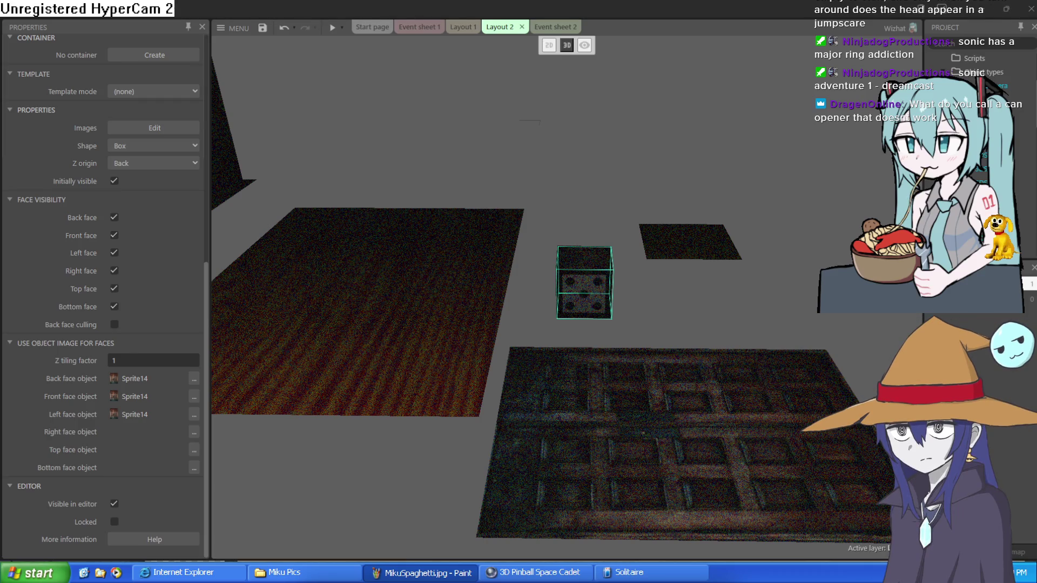
Set the cube's Right, Top and Bottom face objects to Sprite14 too.
left_click(194, 432)
left_click(522, 278)
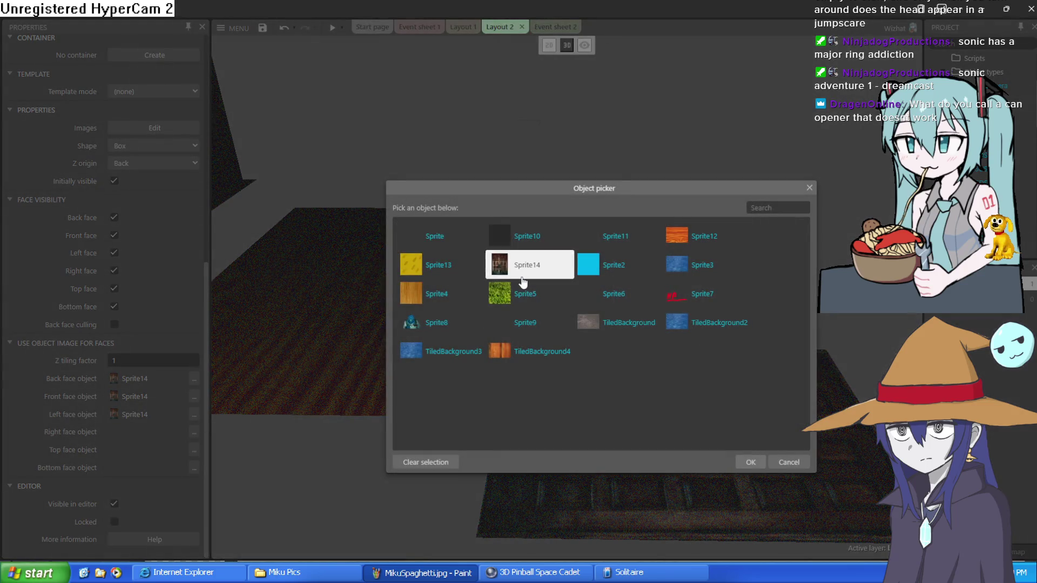
double_click(522, 278)
left_click(193, 450)
left_click(523, 273)
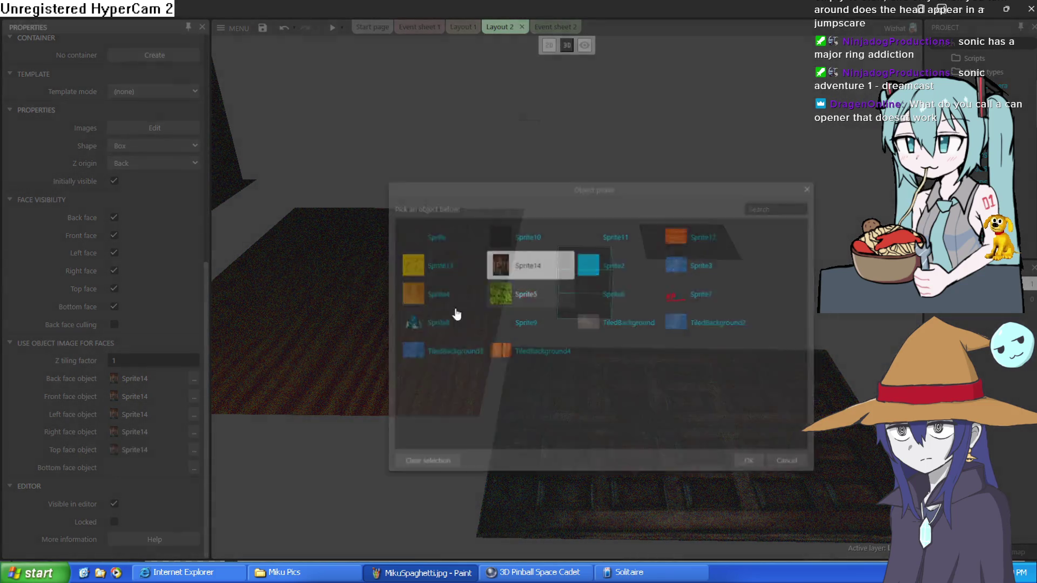
double_click(522, 273)
left_click(194, 468)
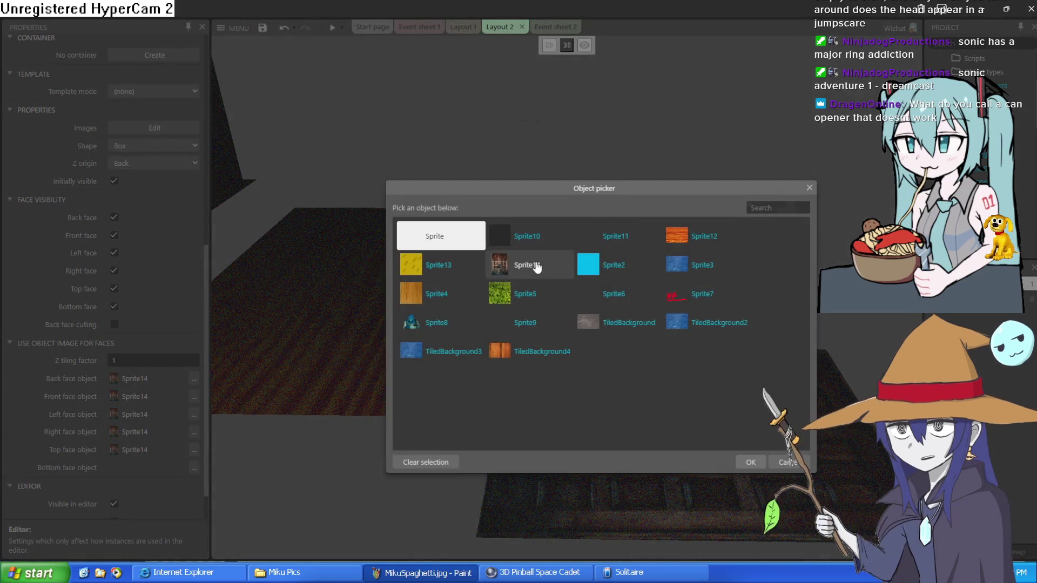
double_click(527, 267)
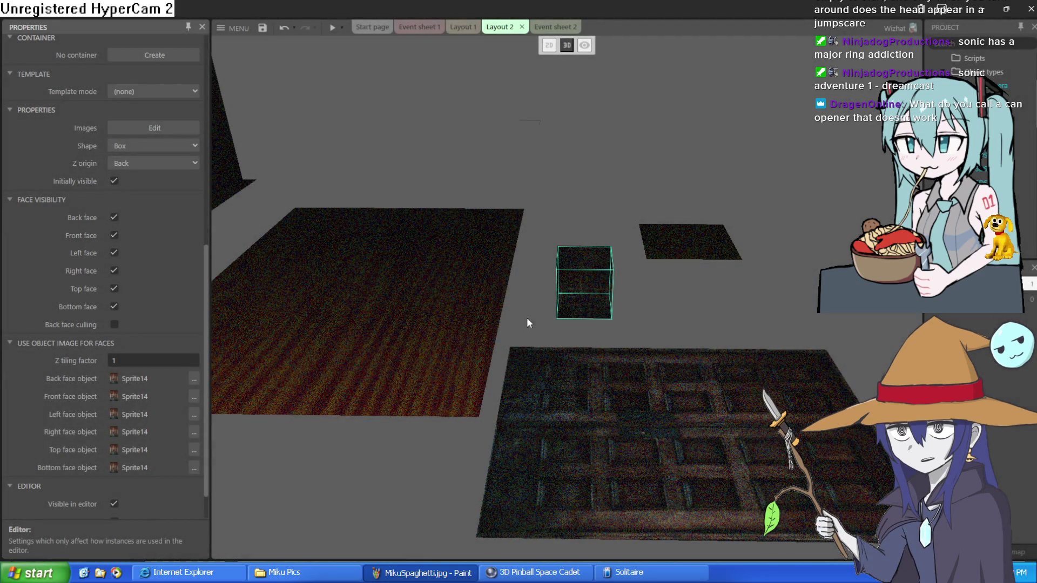
scroll(155, 296, "up", 5)
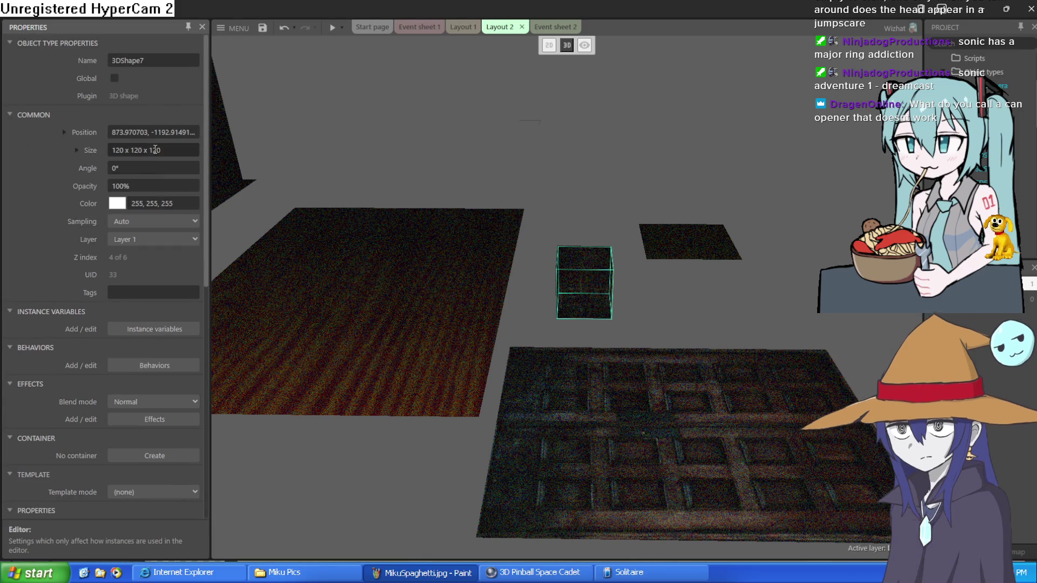
Stretch the cube's depth to 358 and narrow its width into a tall thin box.
left_click(78, 151)
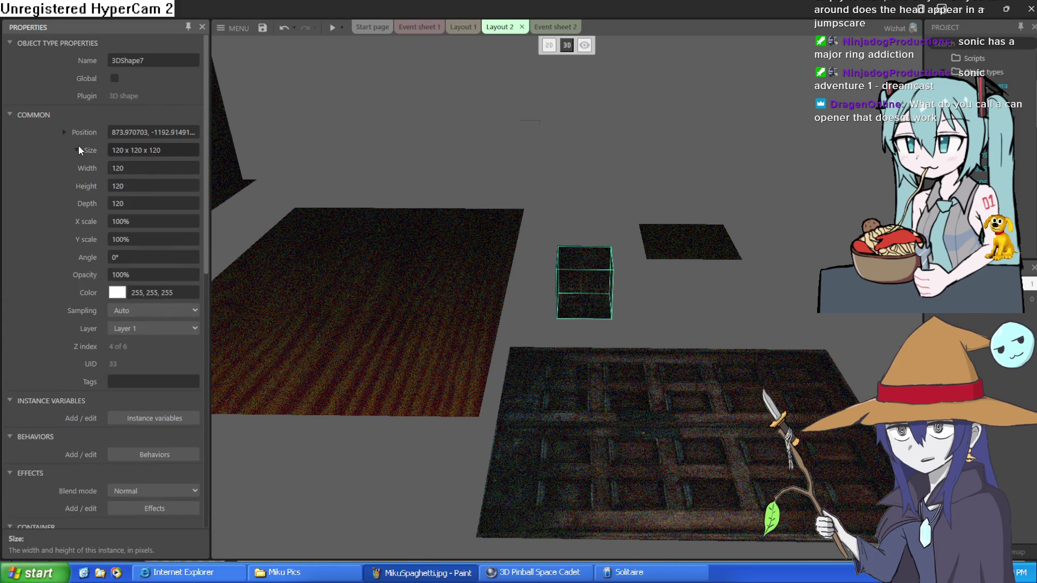
left_click(64, 132)
left_click(65, 132)
left_click_drag(150, 200, 156, 101)
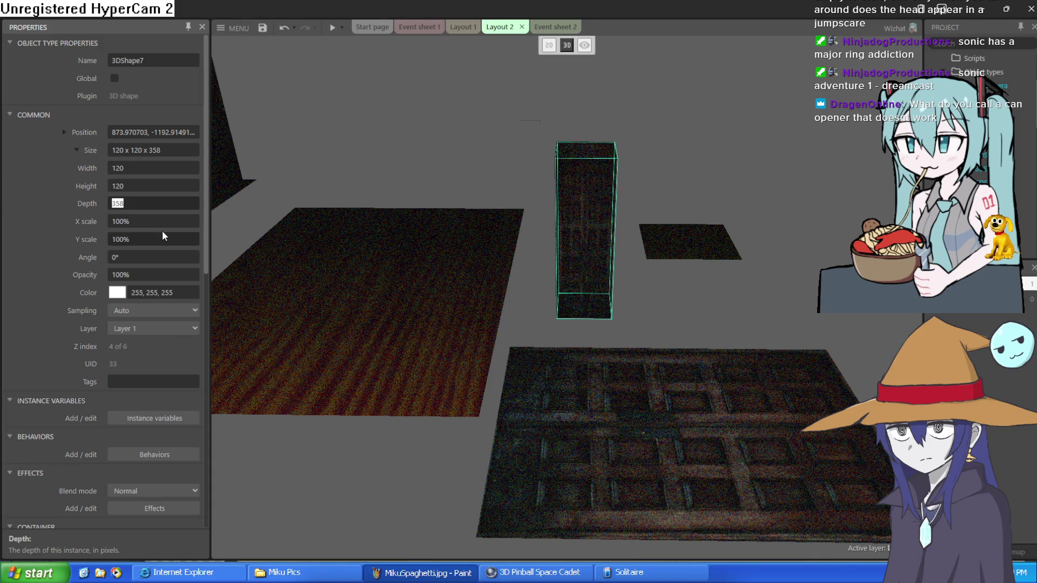
mouse_move(153, 168)
left_mouse_down()
mouse_move(155, 213)
mouse_move(160, 131)
left_mouse_up()
Position the door box flat against the wooden wall on the left side.
mouse_move(598, 270)
left_mouse_down()
mouse_move(308, 267)
mouse_move(257, 278)
left_mouse_up()
left_click_drag(373, 288, 427, 270)
mouse_move(475, 303)
left_mouse_down()
mouse_move(389, 302)
mouse_move(259, 329)
mouse_move(331, 346)
mouse_move(432, 307)
left_mouse_up()
left_click_drag(332, 347, 336, 349)
mouse_move(533, 381)
left_mouse_down()
mouse_move(366, 250)
mouse_move(355, 226)
mouse_move(358, 271)
left_mouse_up()
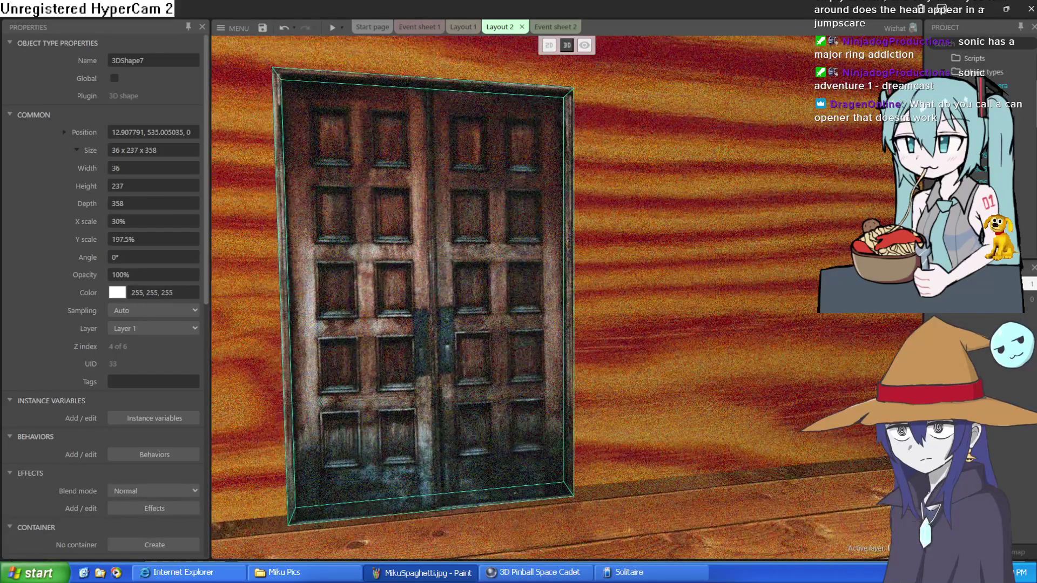
key("s")
key("w")
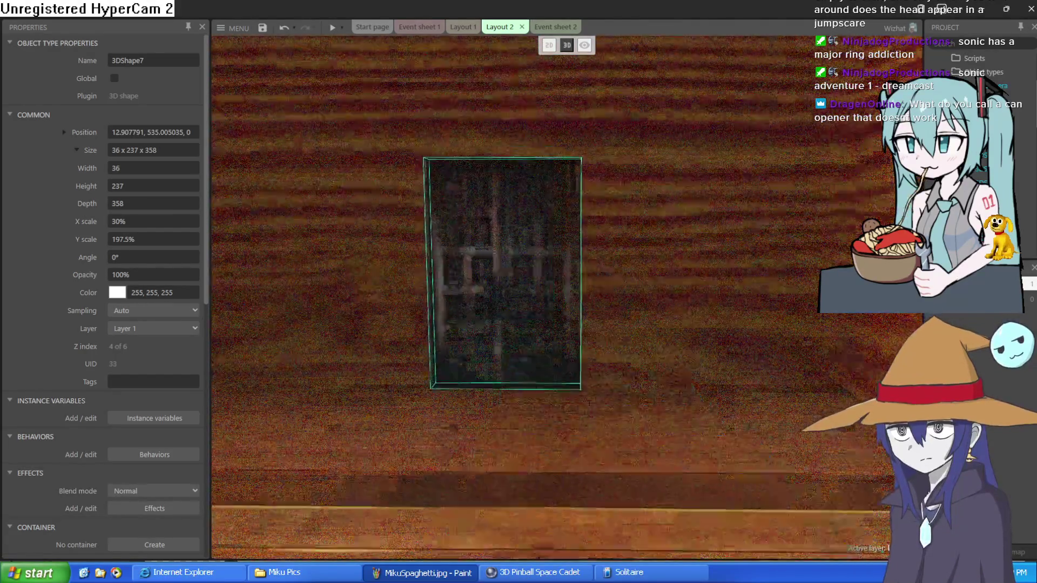
left_click_drag(505, 312, 497, 317)
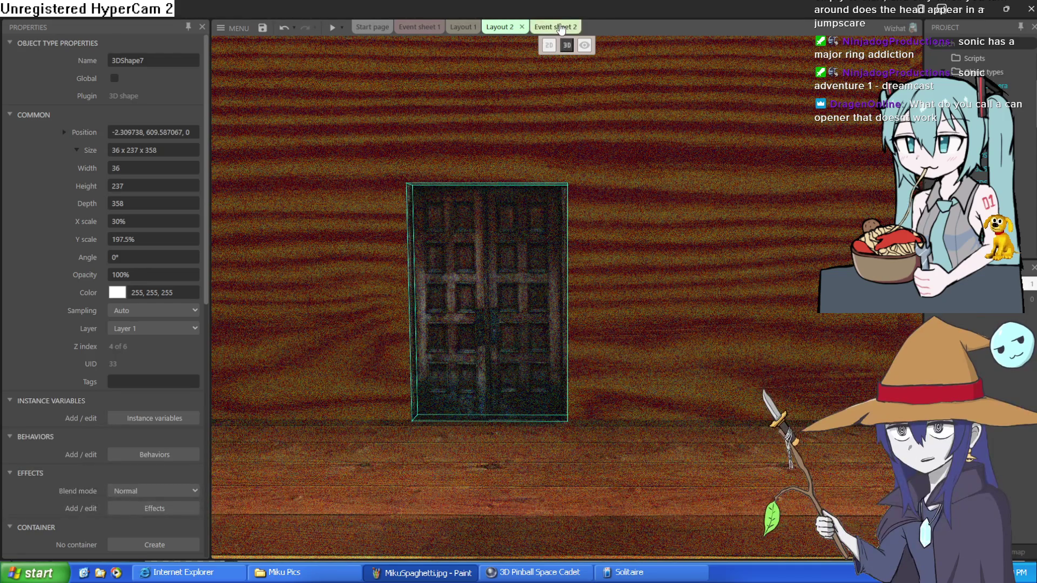
Rename the box to door2.
left_click(182, 61)
type("d")
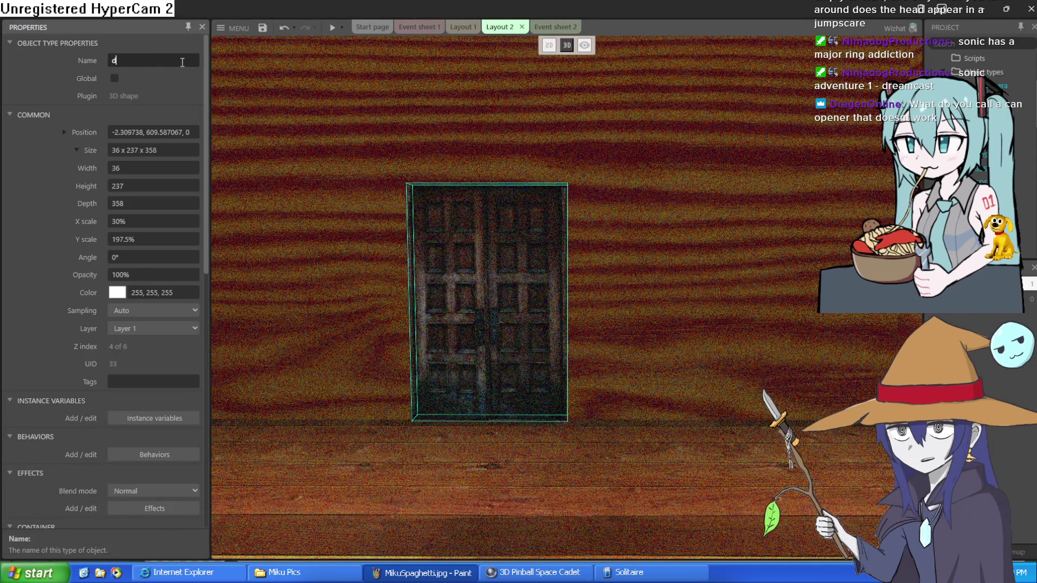
type("oor")
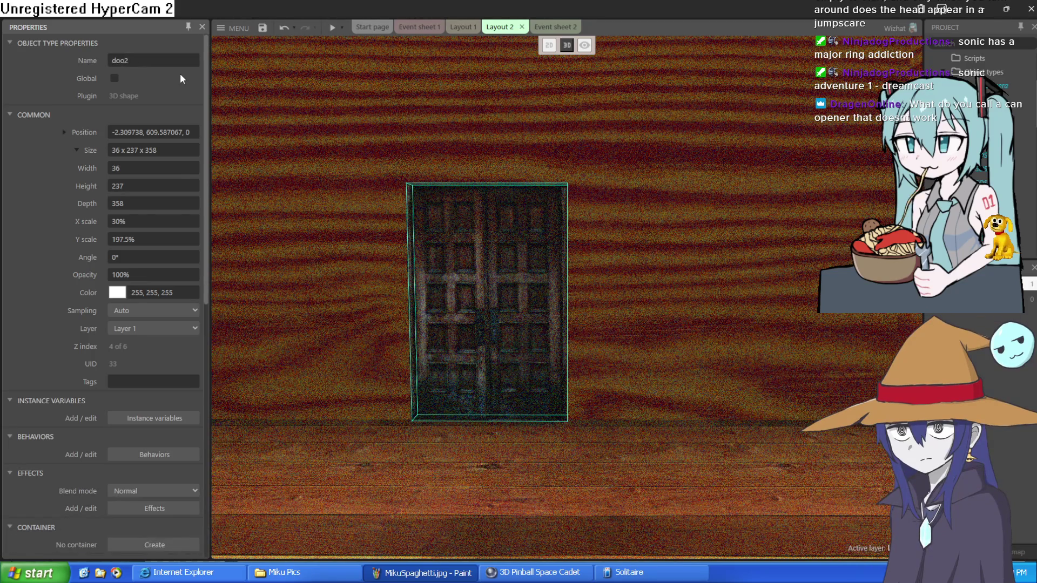
double_click(123, 61)
left_click(125, 63)
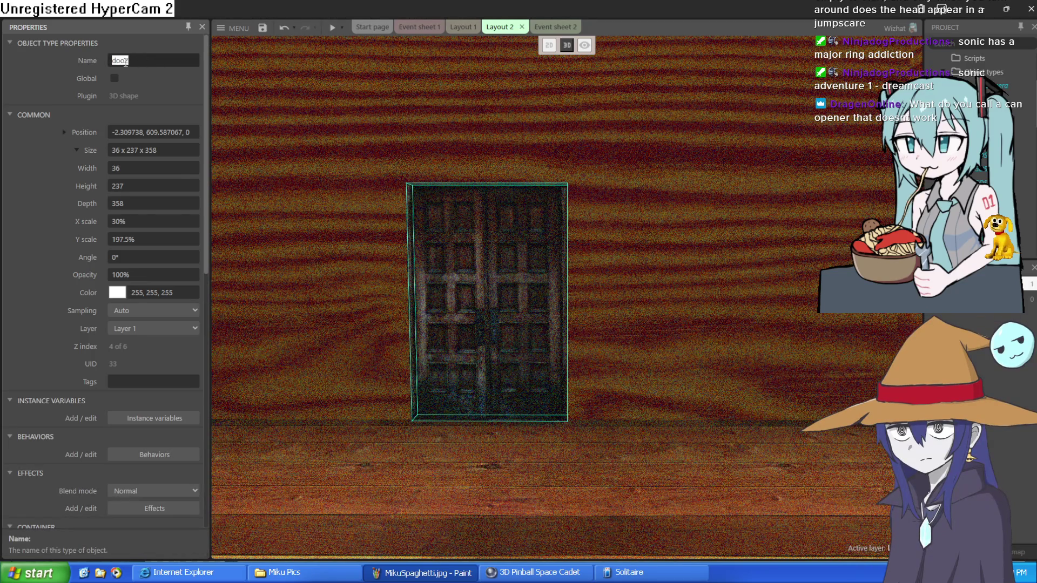
type("2")
key("Return")
Glance at the layouts, then open Event sheet 2.
left_click(462, 27)
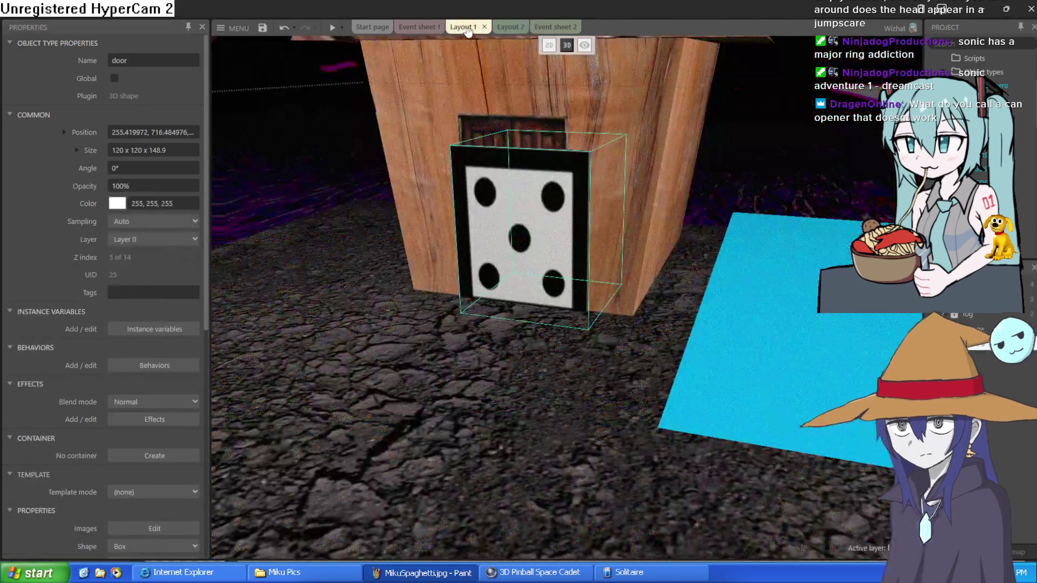
left_click(514, 28)
left_click(555, 28)
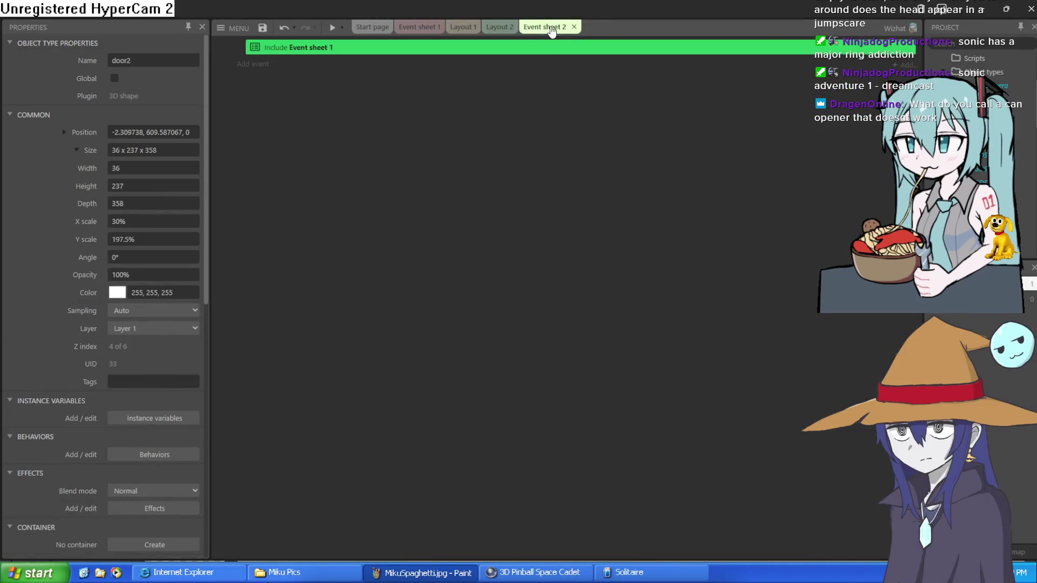
Add a Sprite2 'On collision with another object' event with door2 as the object.
left_click(265, 68)
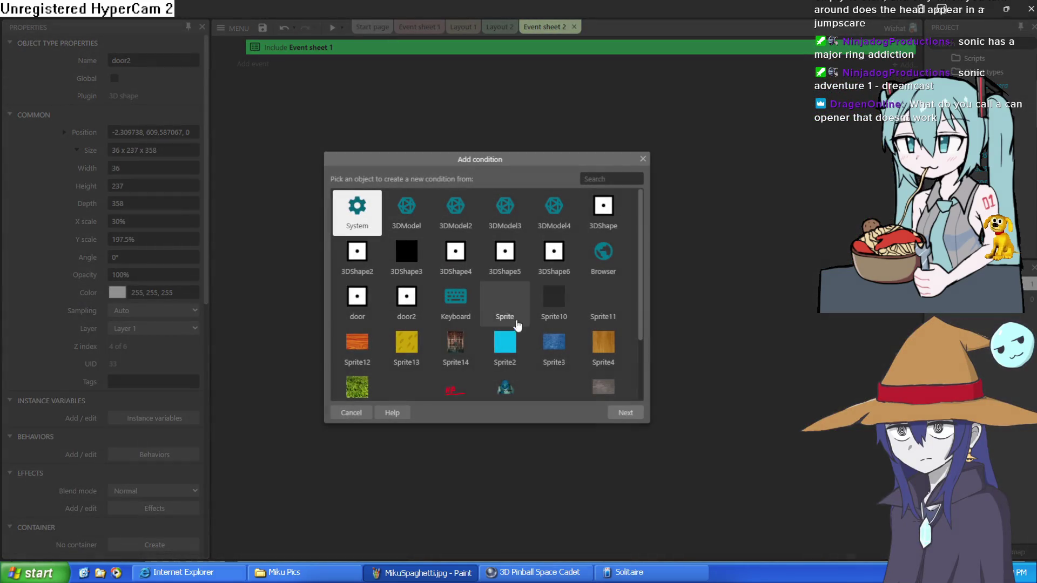
double_click(507, 335)
scroll(532, 250, "down", 5)
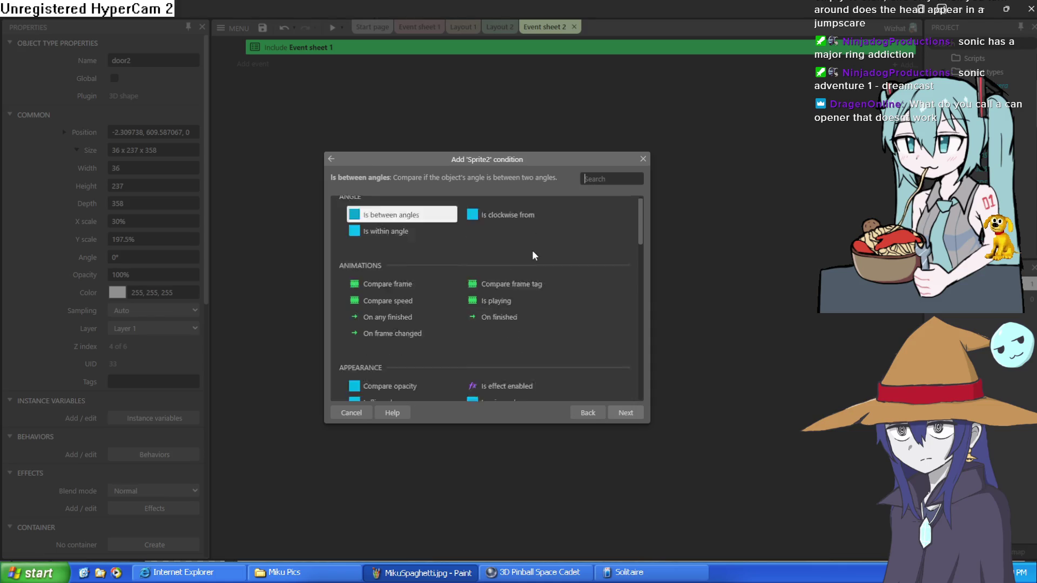
double_click(532, 253)
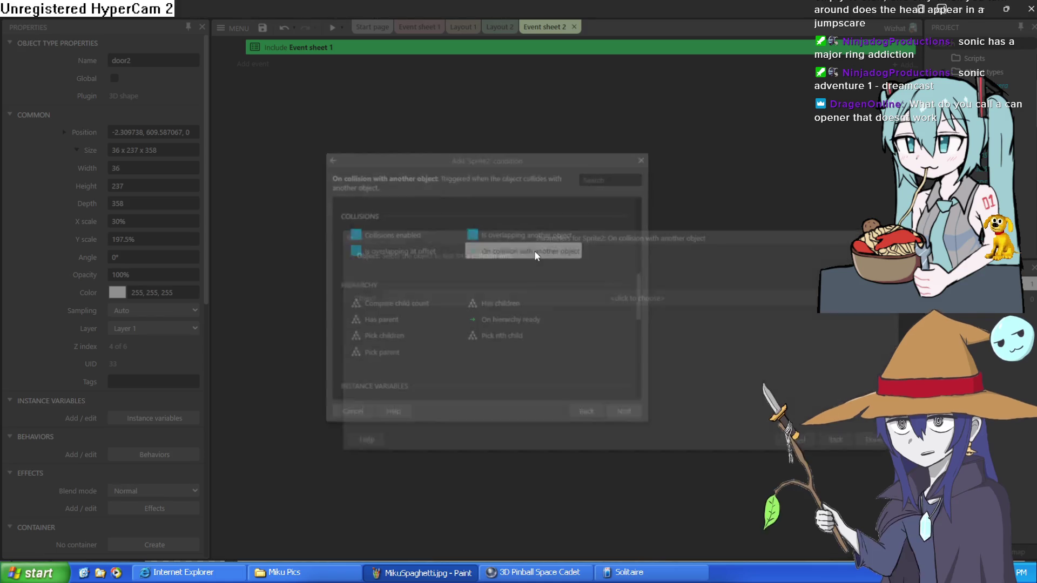
left_click(562, 297)
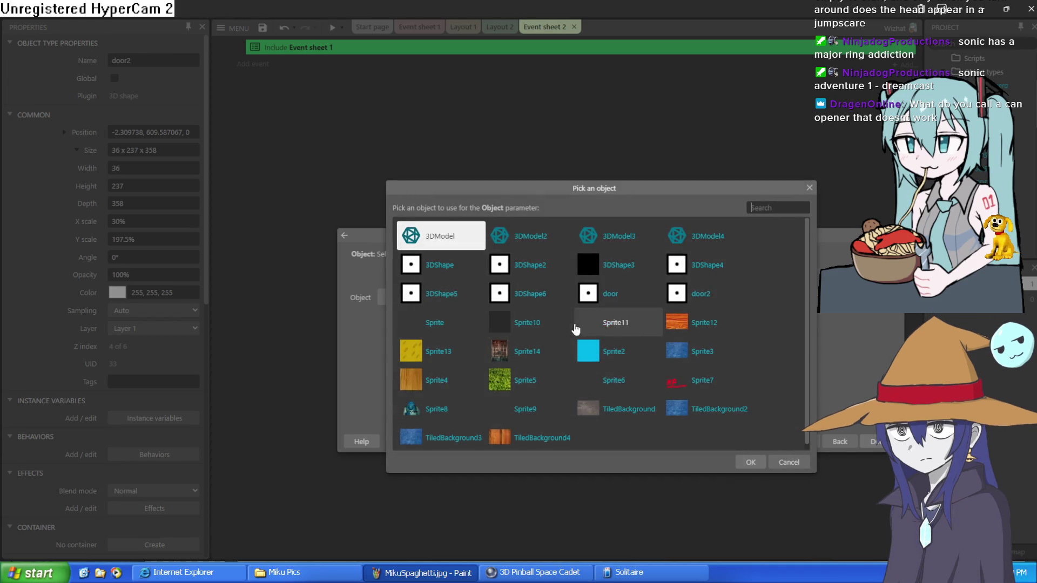
double_click(701, 304)
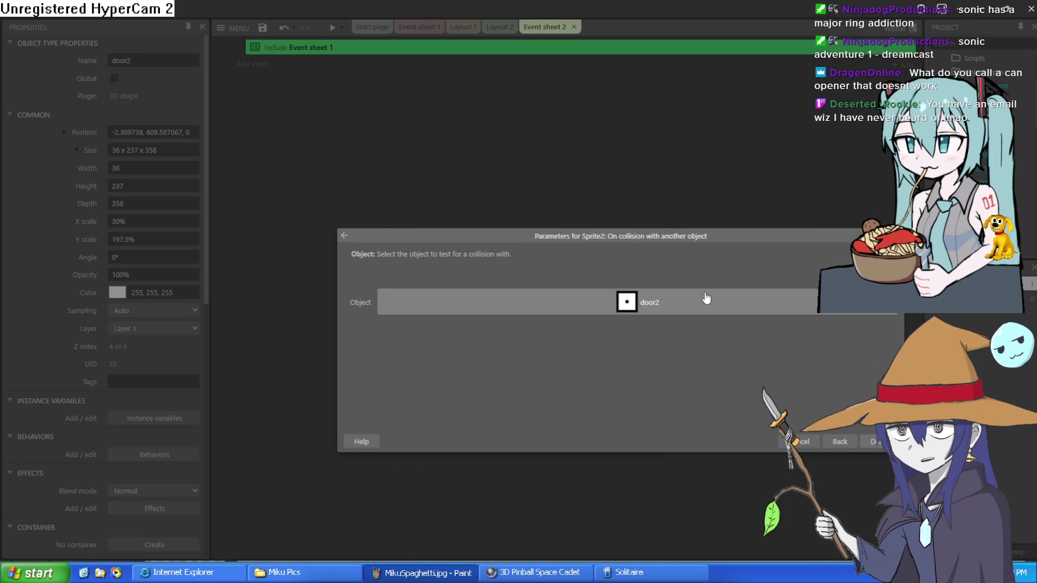
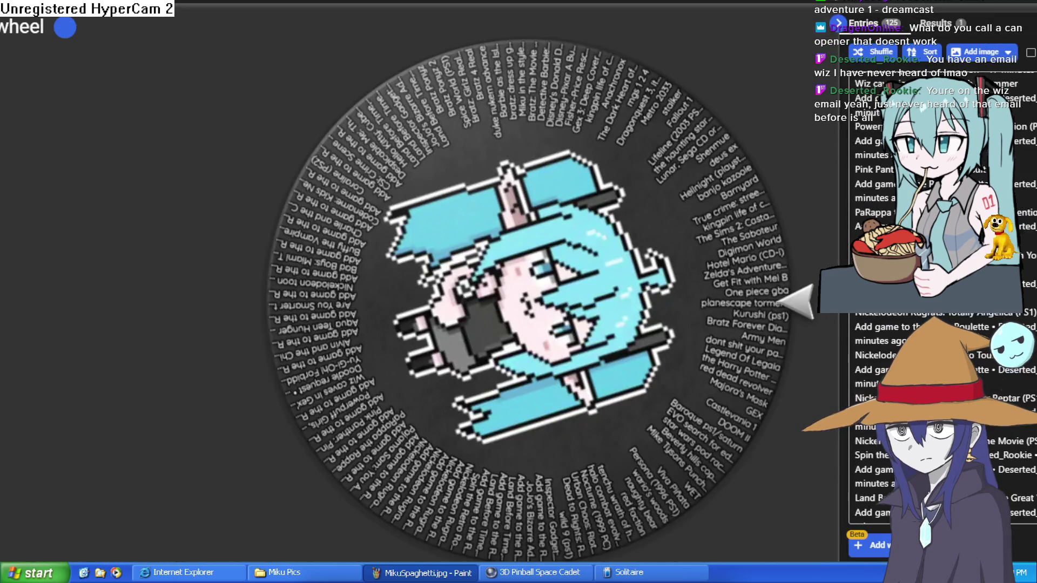
Scroll the Wheel of Names entries so the wheel with 126 game entries is in view.
scroll(875, 324, "down", 3)
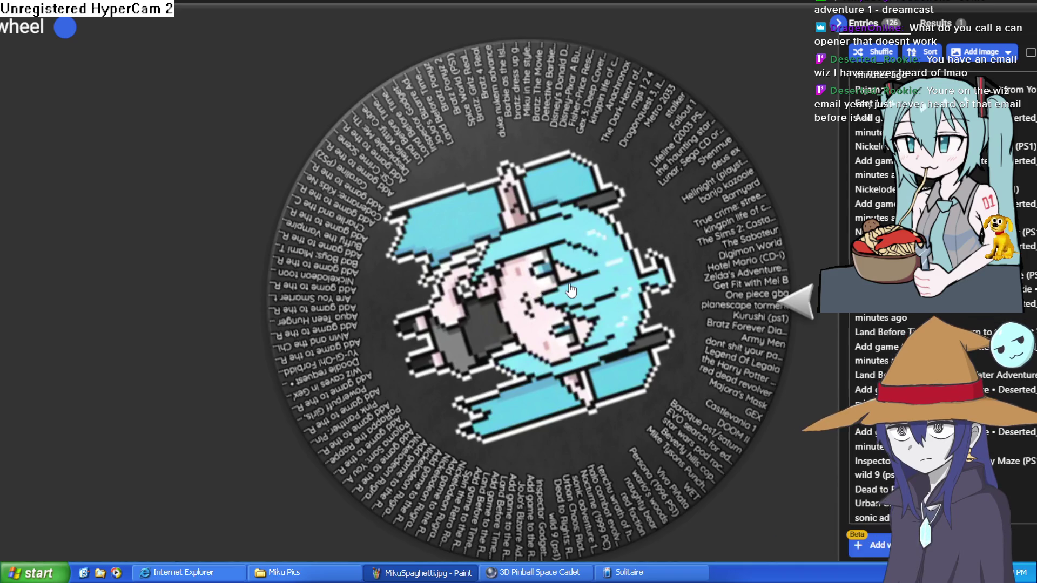
Spin the game wheel, landing on Bratz: The Movie (PS2), and select the winning title text.
left_click(539, 315)
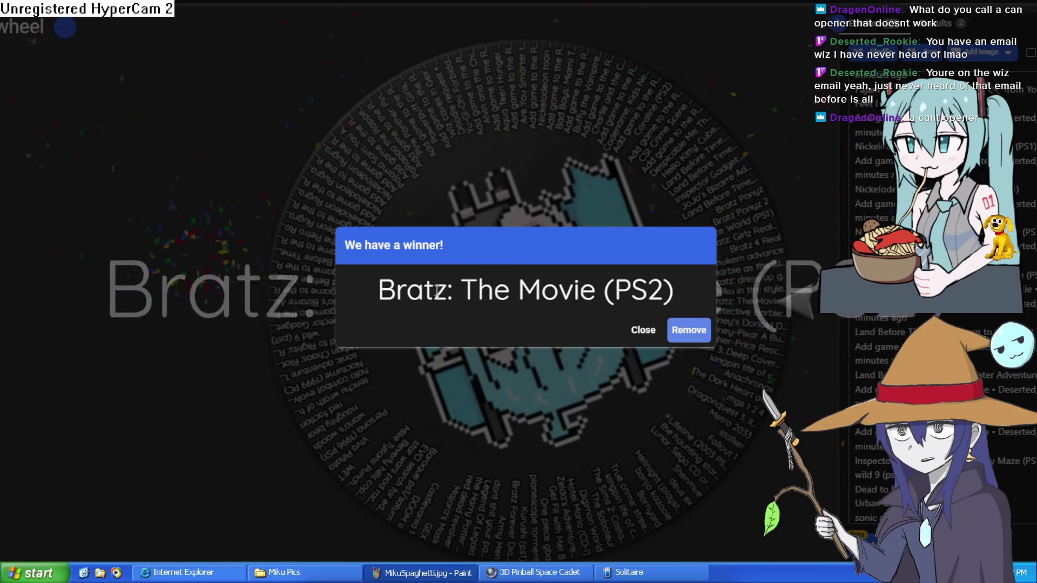
mouse_move(387, 282)
left_mouse_down()
mouse_move(685, 292)
mouse_move(632, 280)
mouse_move(429, 288)
left_mouse_up()
left_click(685, 283)
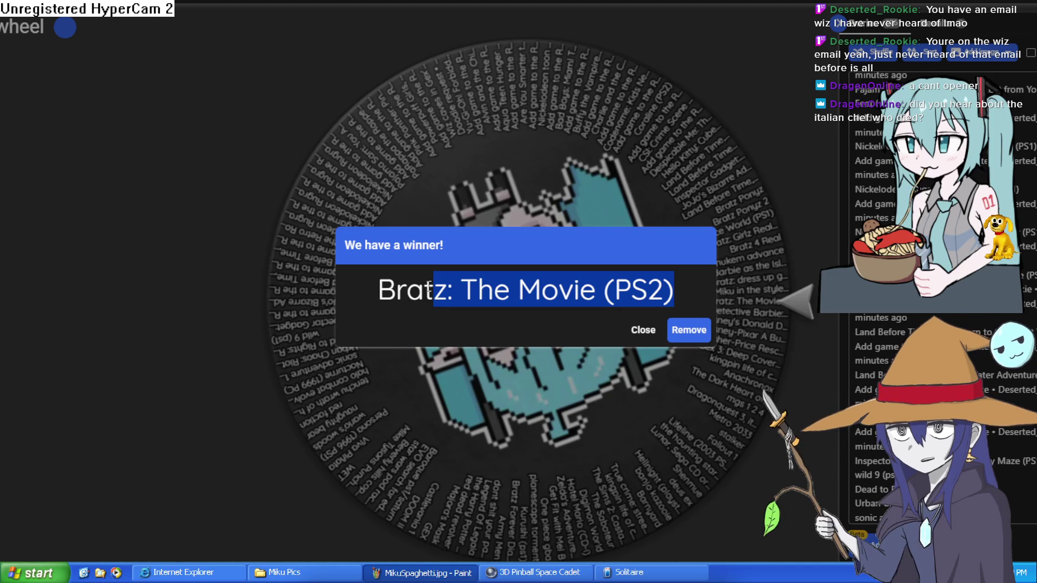
left_click(441, 286)
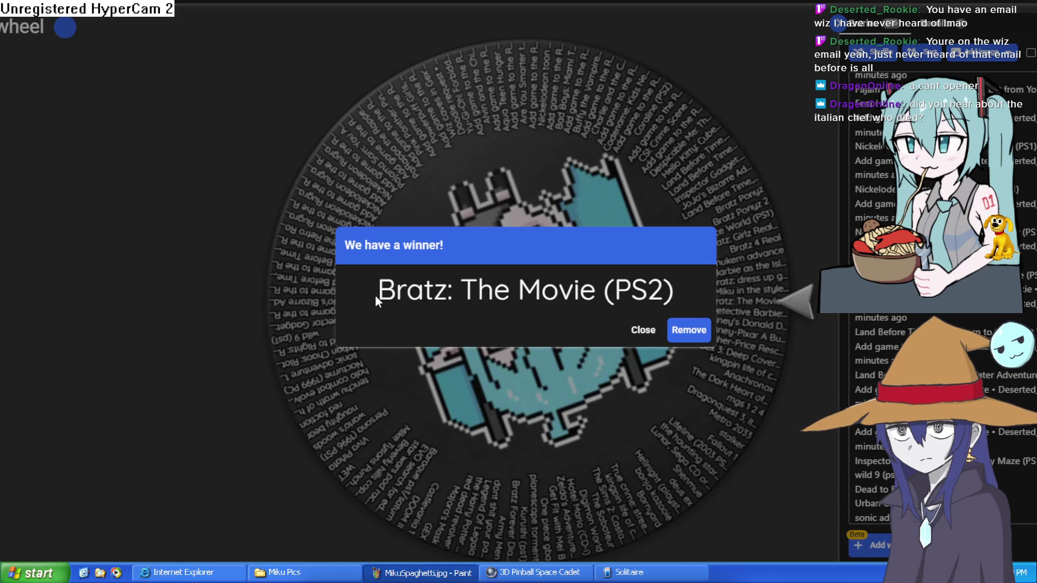
left_click_drag(381, 290, 682, 292)
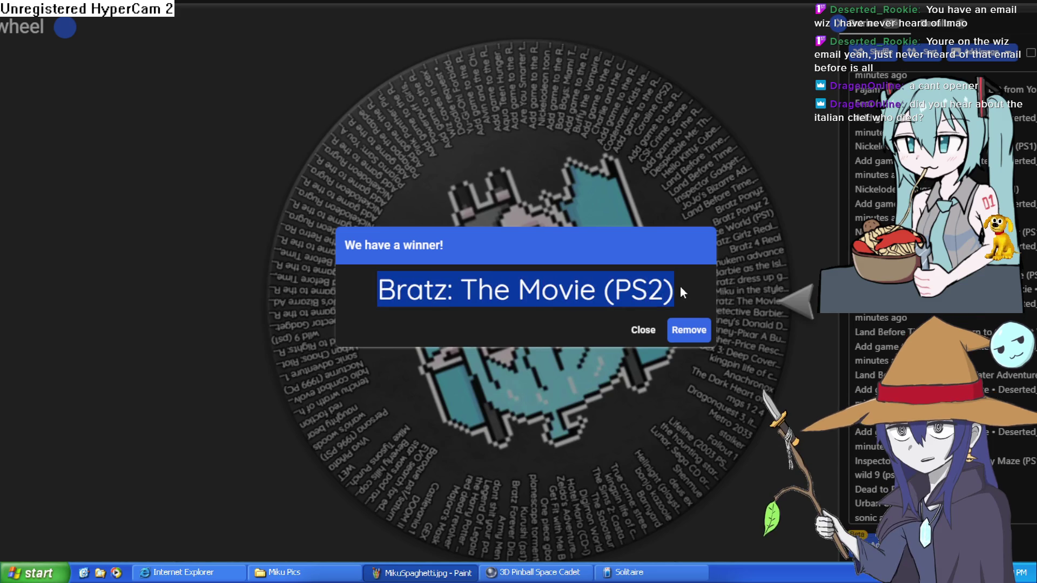
left_click(679, 287)
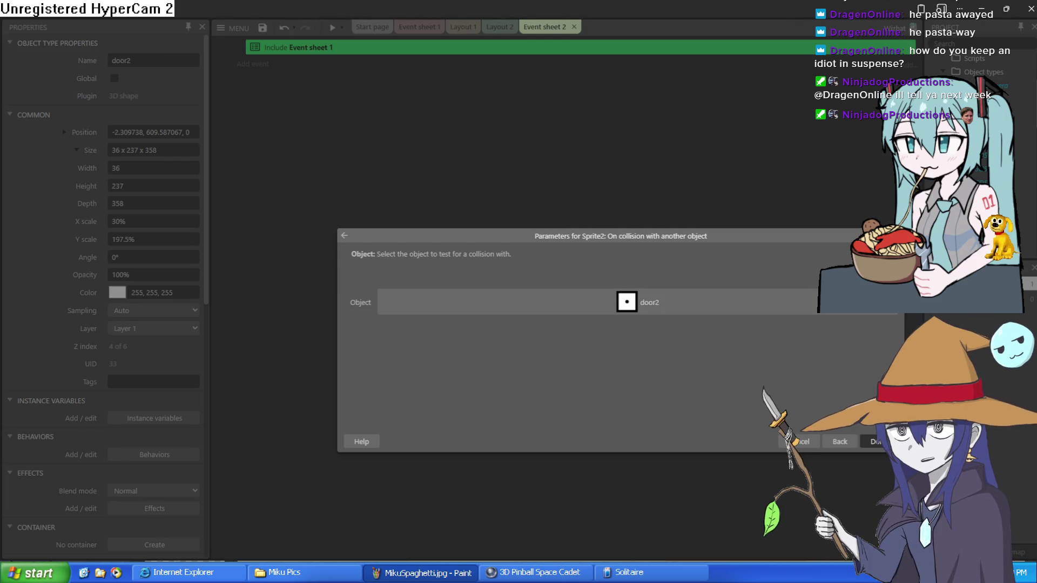
Accept door2 as Sprite2's collision object, adding the On collision with another object event.
key("Return")
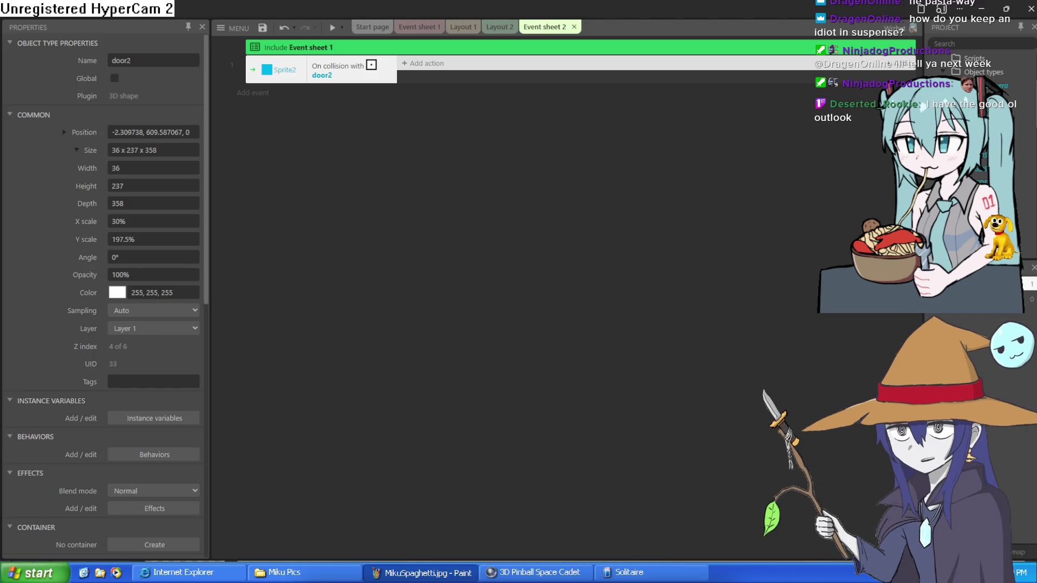
Give the collision event a System 'Go to layout' action targeting Layout 1, then open Layout 1.
left_click(421, 64)
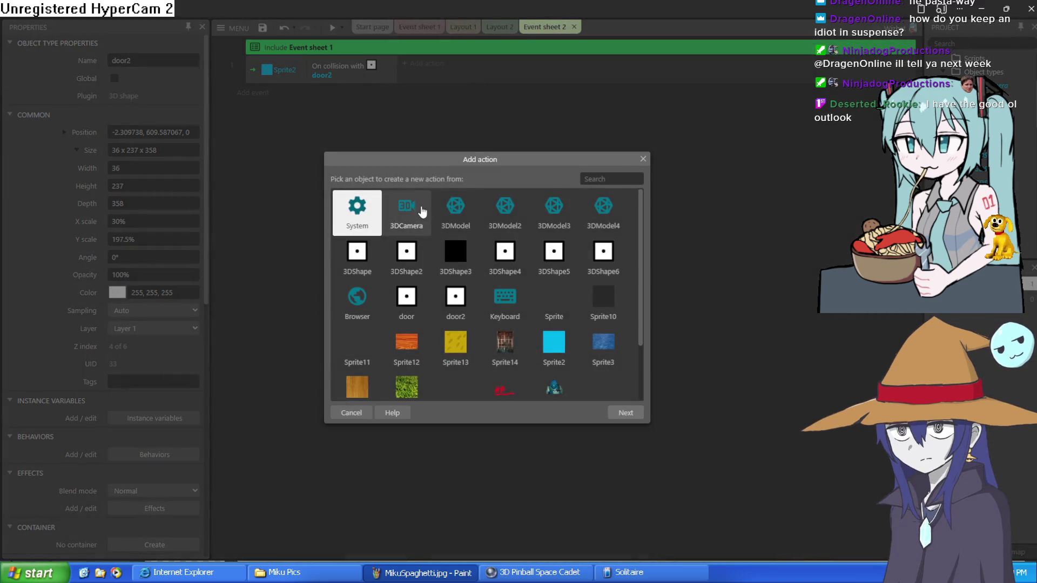
double_click(523, 356)
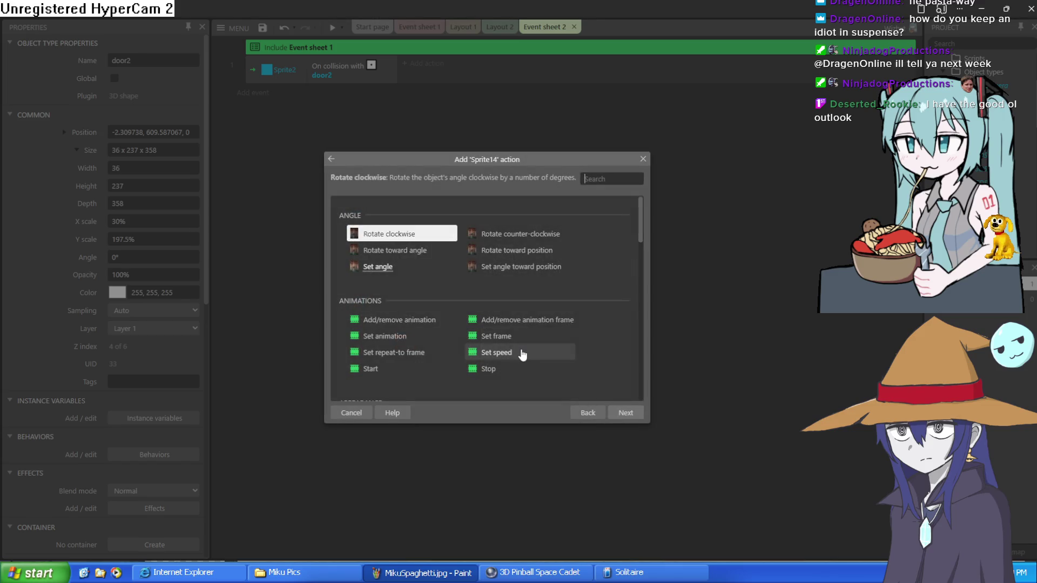
left_click(331, 159)
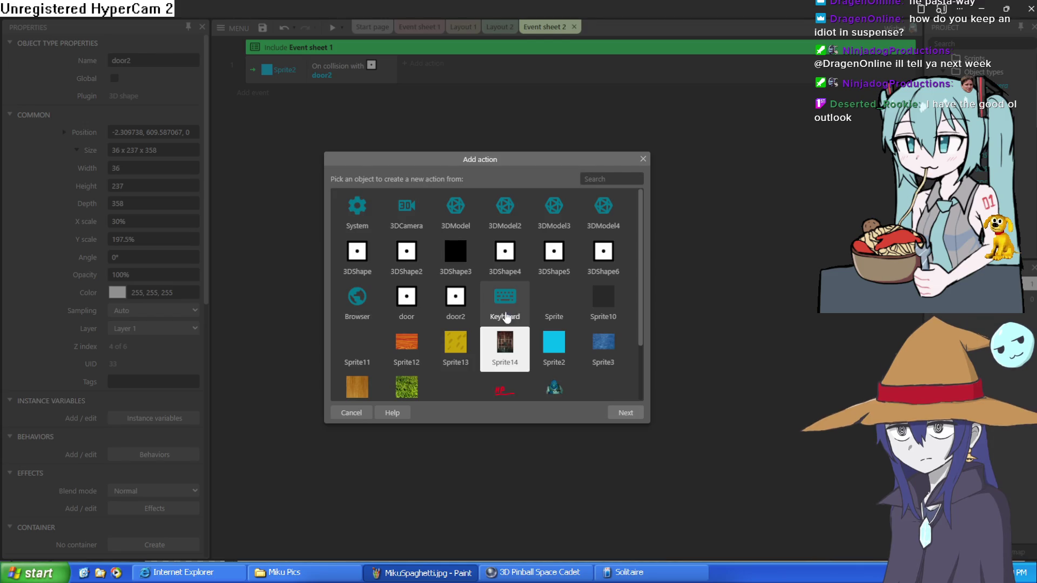
scroll(505, 321, "down", 1)
scroll(505, 329, "up", 1)
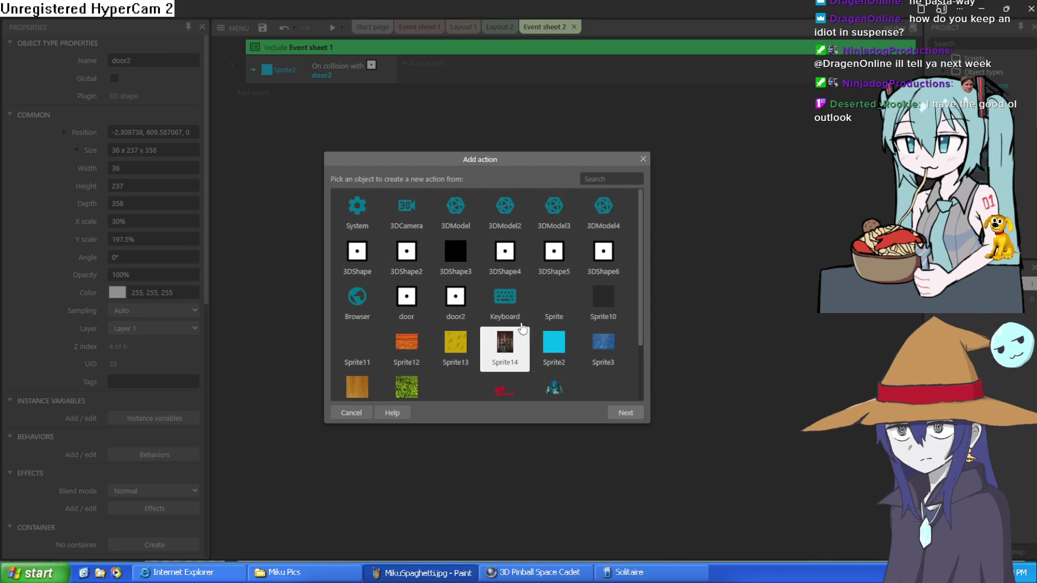
double_click(371, 200)
scroll(462, 348, "down", 10)
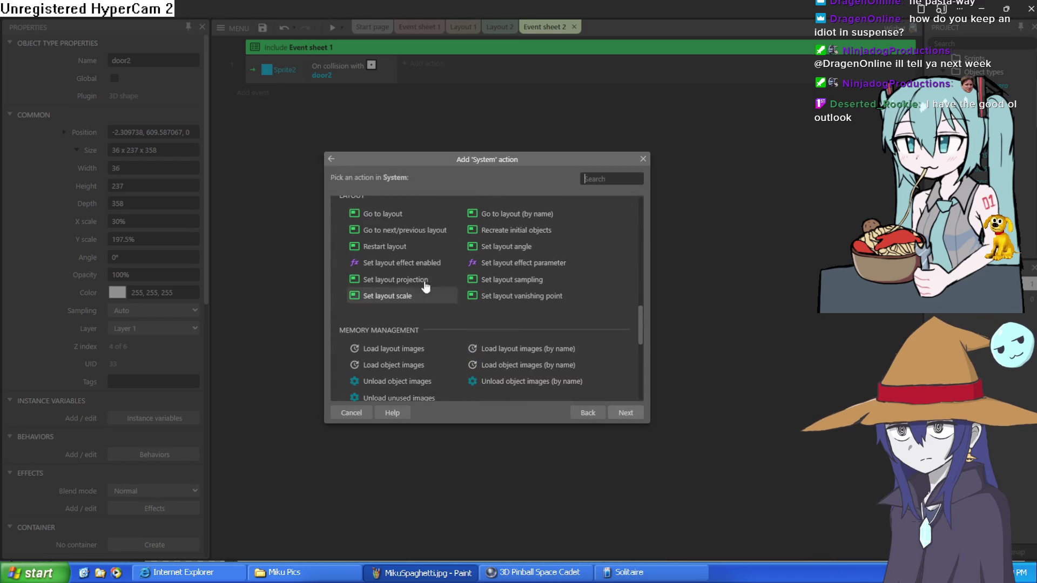
double_click(404, 215)
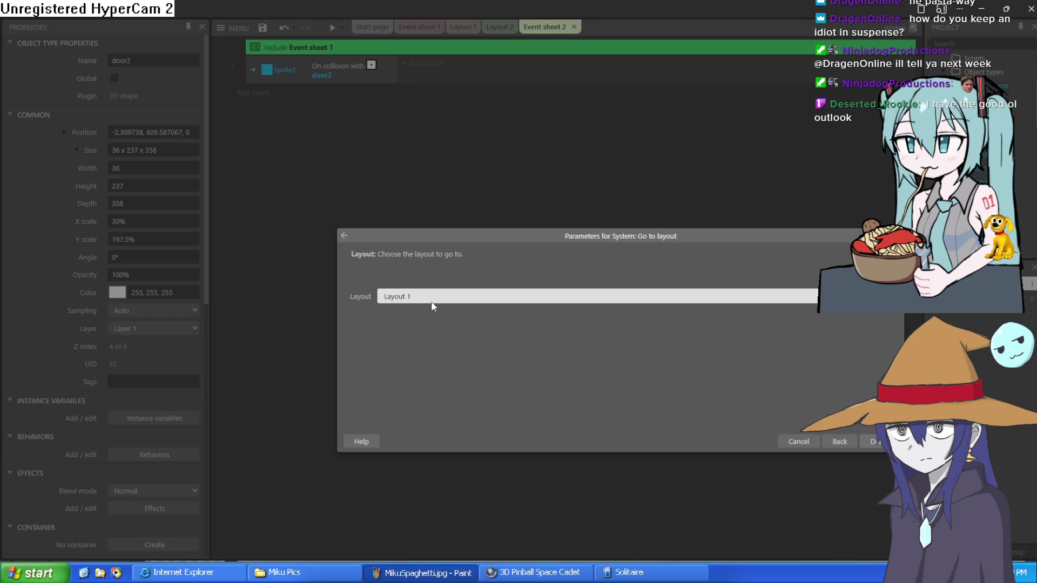
left_click(876, 442)
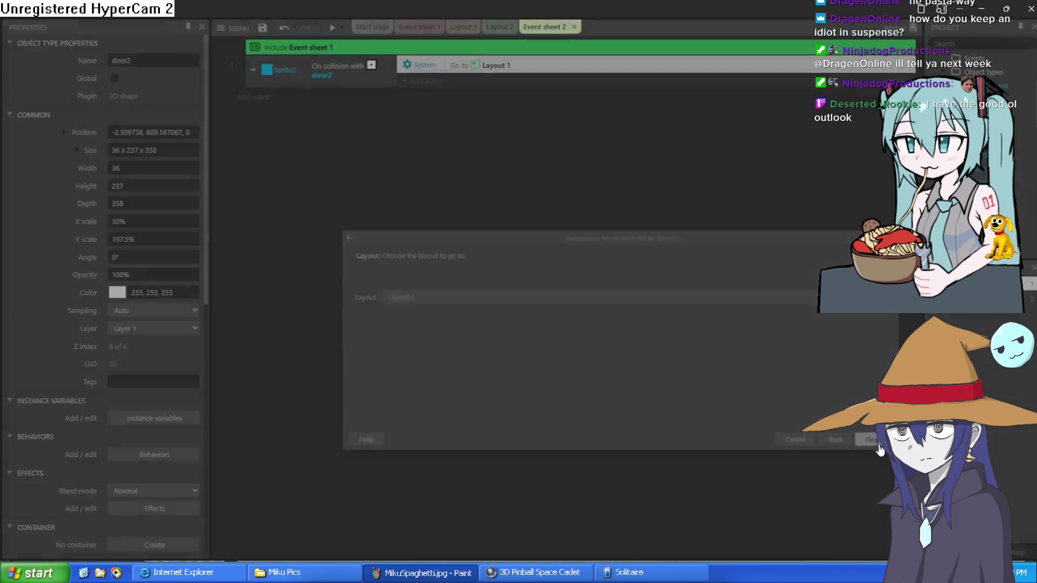
left_click(462, 27)
Move the cyan Sprite2 plane down-left so it sits in front of the wooden house.
mouse_move(725, 335)
left_mouse_down()
mouse_move(725, 416)
mouse_move(533, 520)
left_mouse_up()
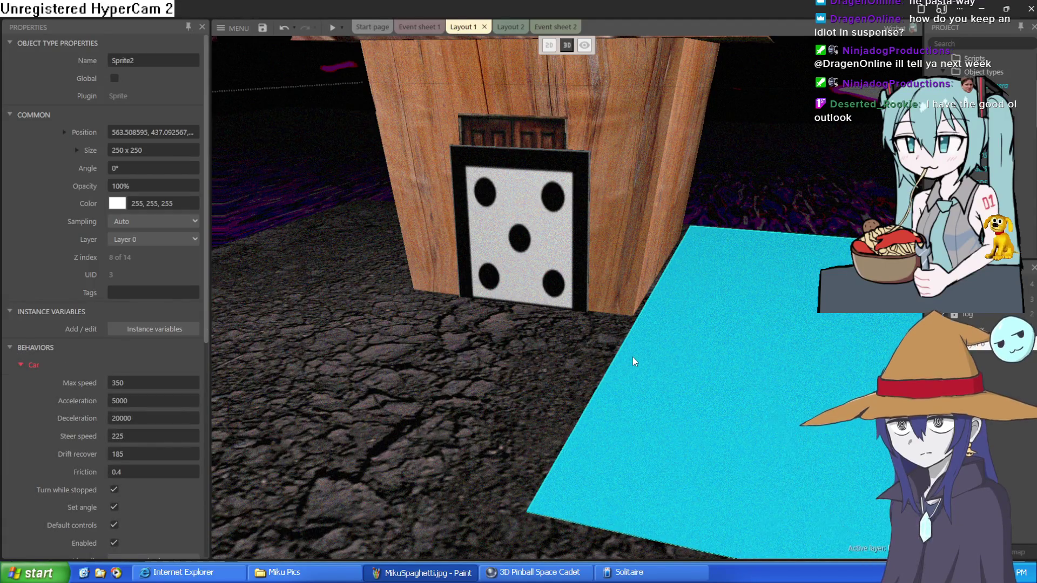
scroll(628, 397, "down", 5)
mouse_move(746, 309)
left_mouse_down()
mouse_move(589, 375)
mouse_move(455, 327)
mouse_move(502, 348)
mouse_move(511, 331)
left_mouse_up()
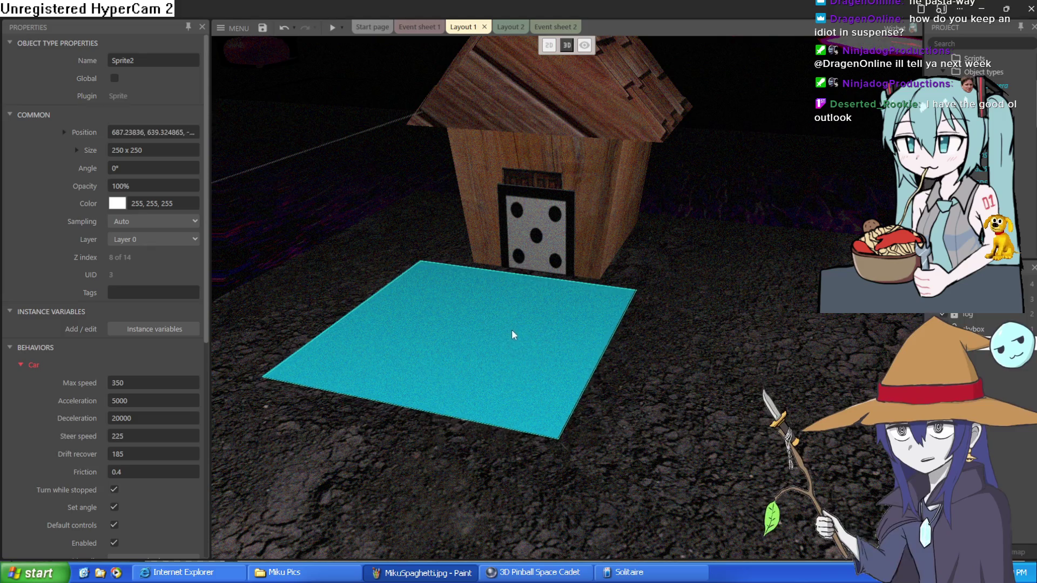
Preview the game, driving the plane into and out of the house, then open Event sheet 1.
left_click(330, 28)
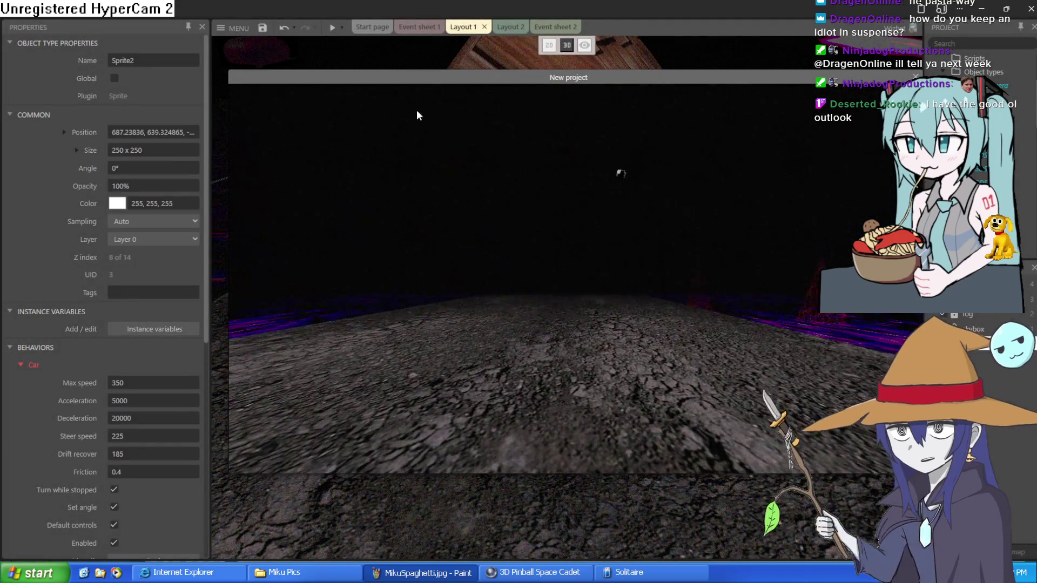
key("Up")
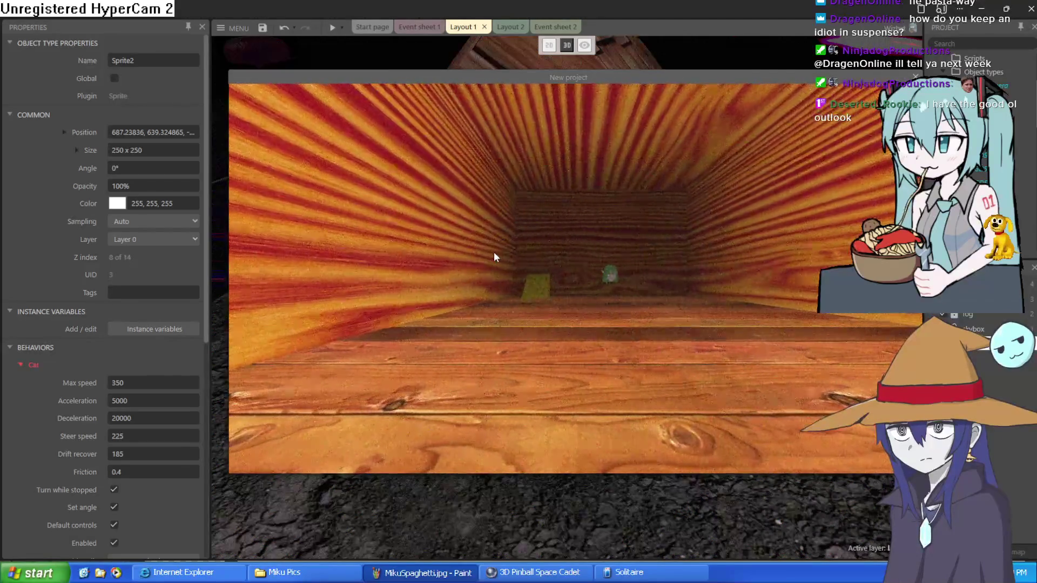
key("Left")
key("Up")
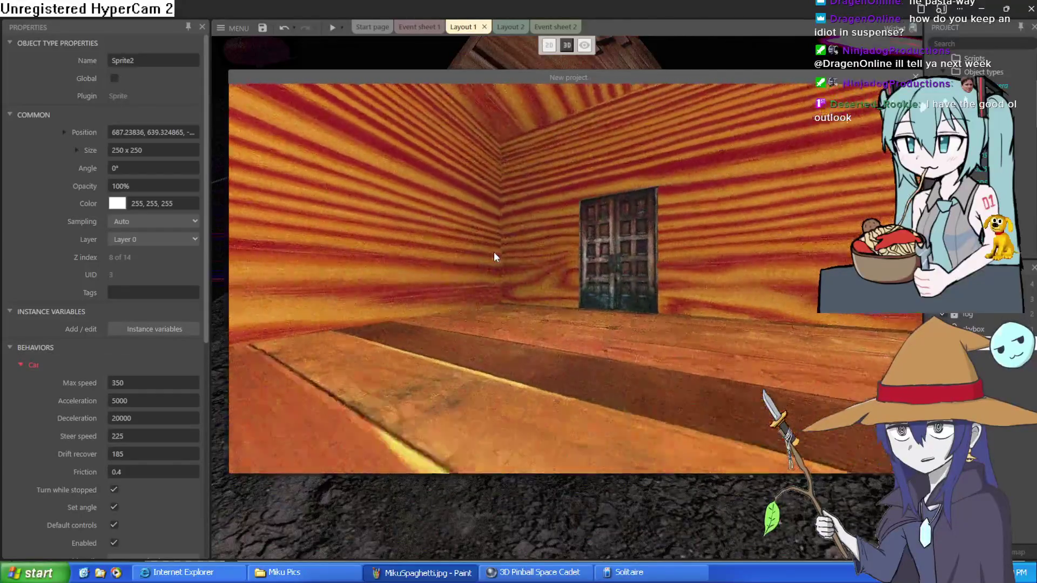
key("Right")
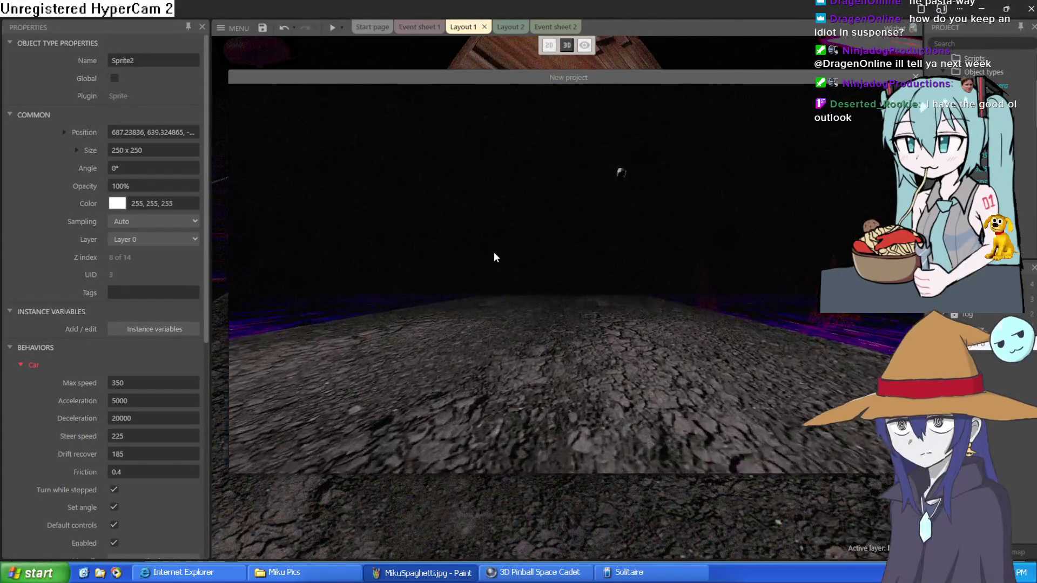
key("Up")
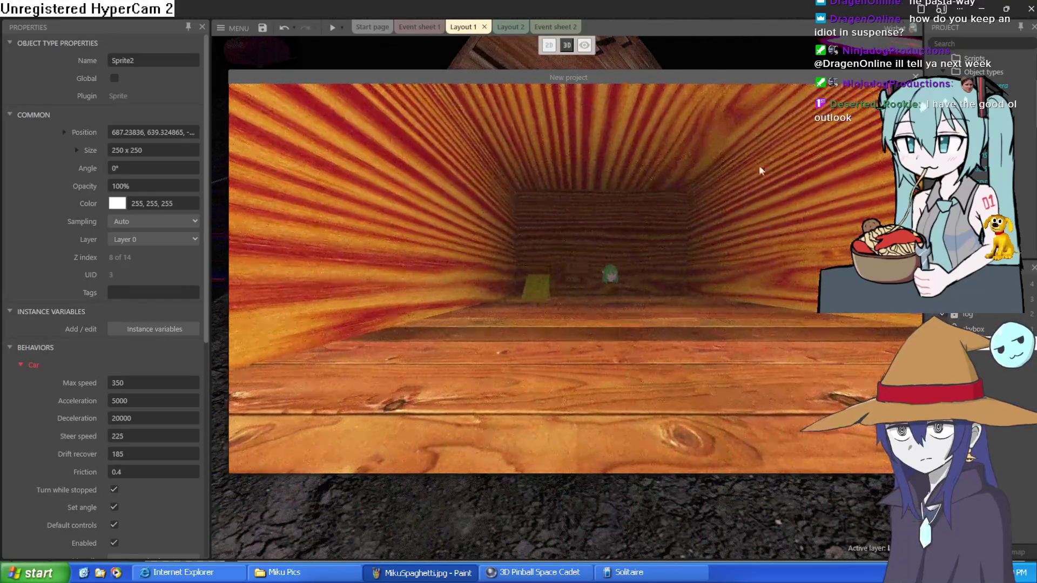
left_click(542, 19)
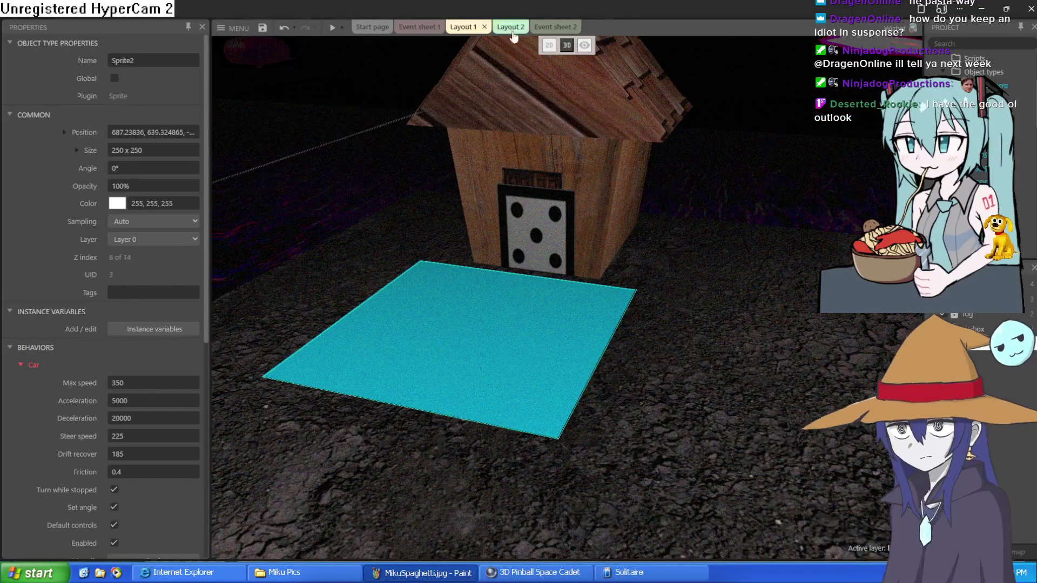
left_click(511, 27)
left_click(462, 27)
left_click(419, 27)
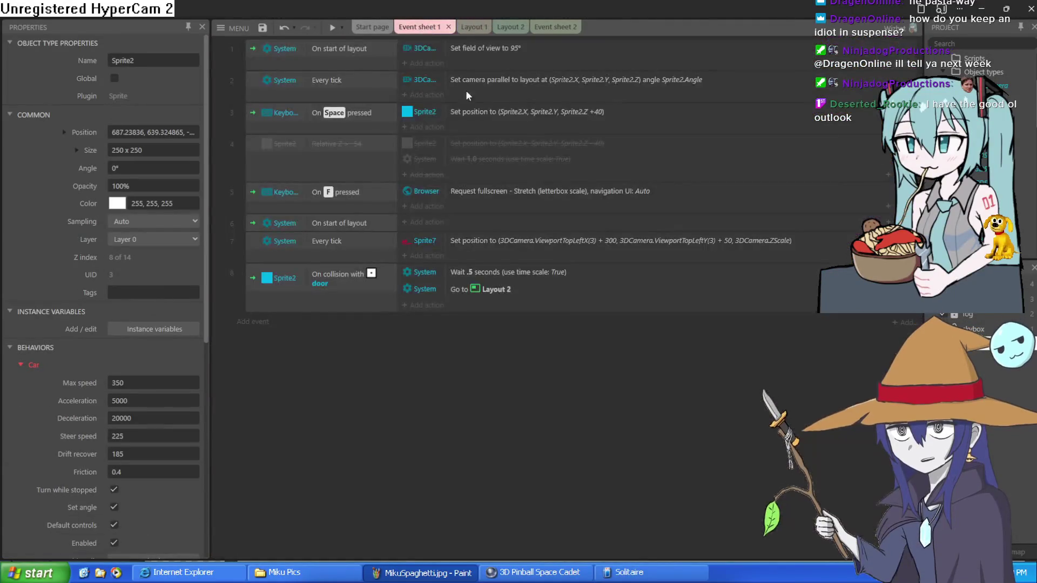
Disable the collision event's Wait 0.5 seconds action.
double_click(494, 277)
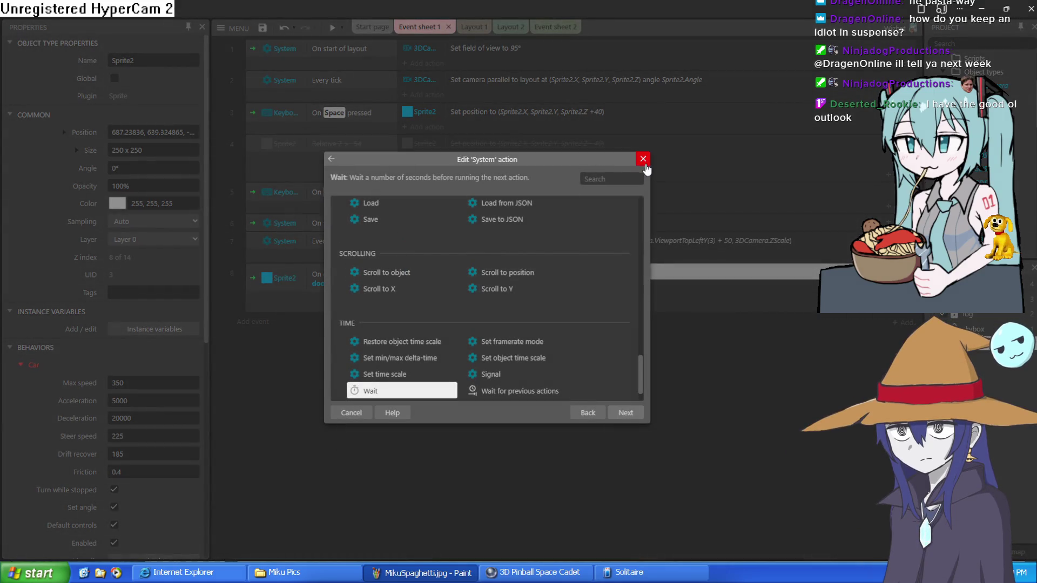
left_click(644, 160)
right_click(491, 273)
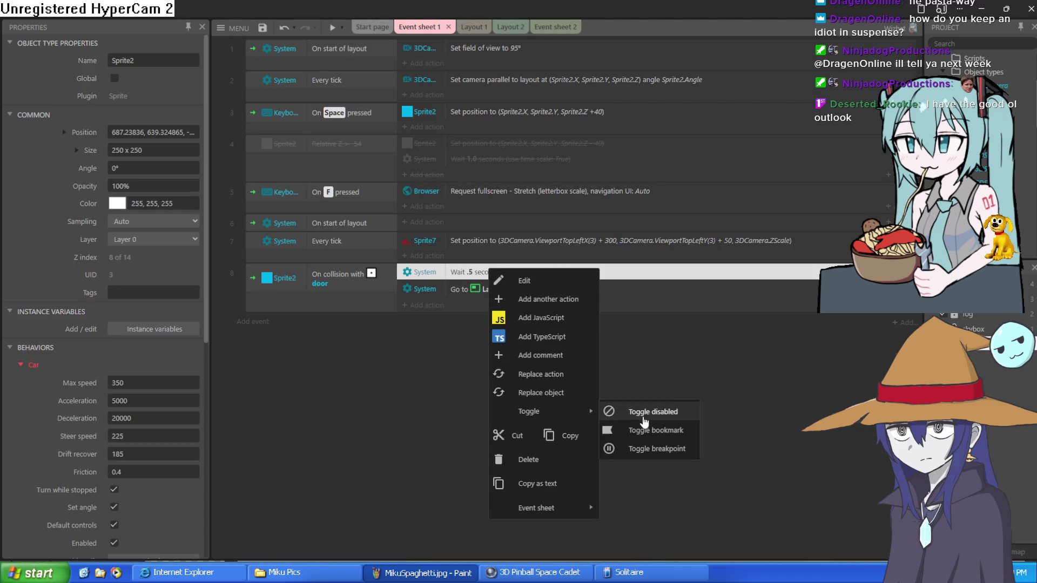
left_click(665, 419)
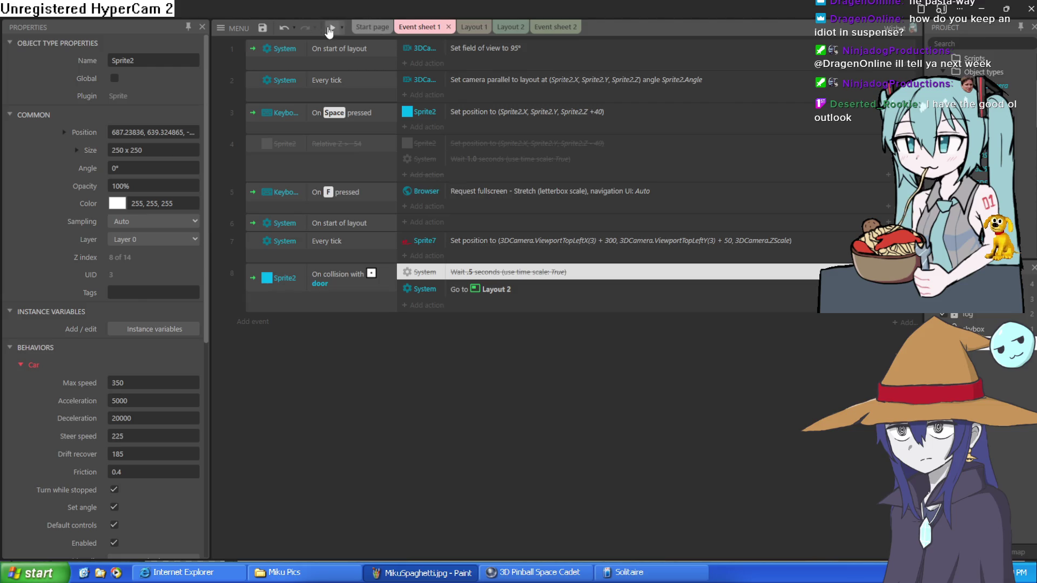
Preview the game, driving through the house door into the next scene, then return to Layout 1.
left_click(329, 31)
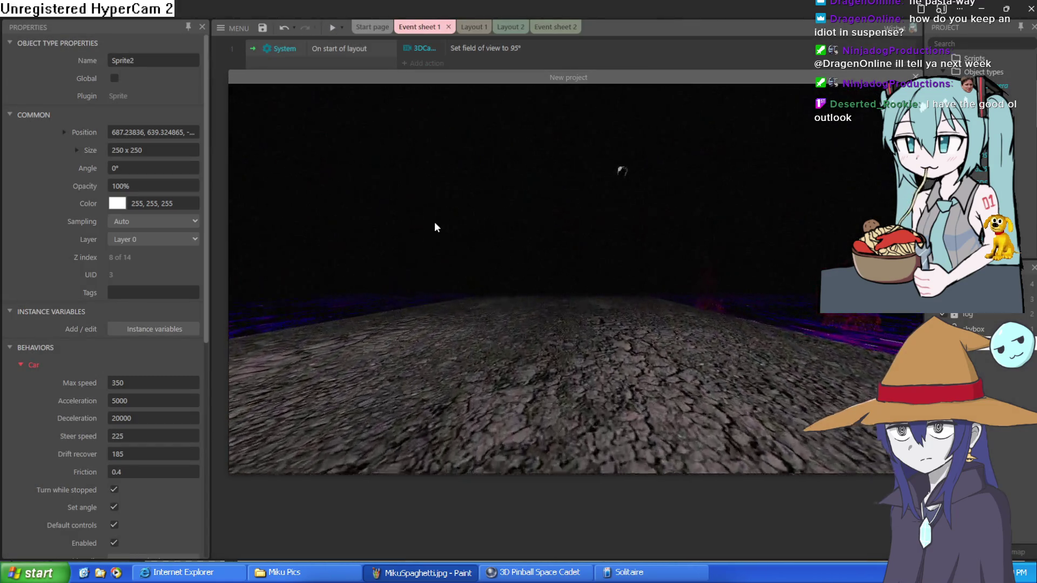
key("Up")
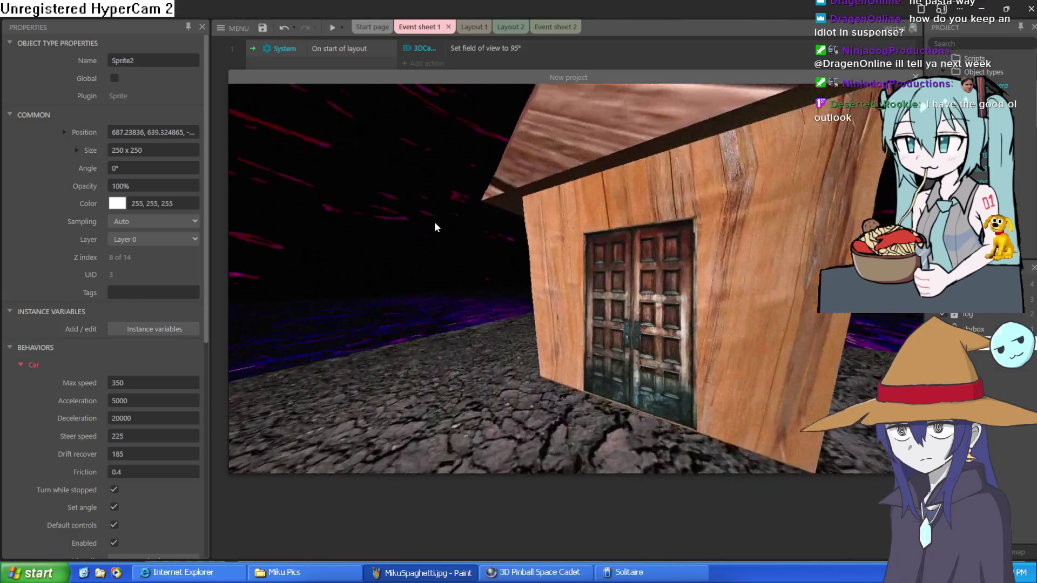
key("Up")
key("Right")
key("Up")
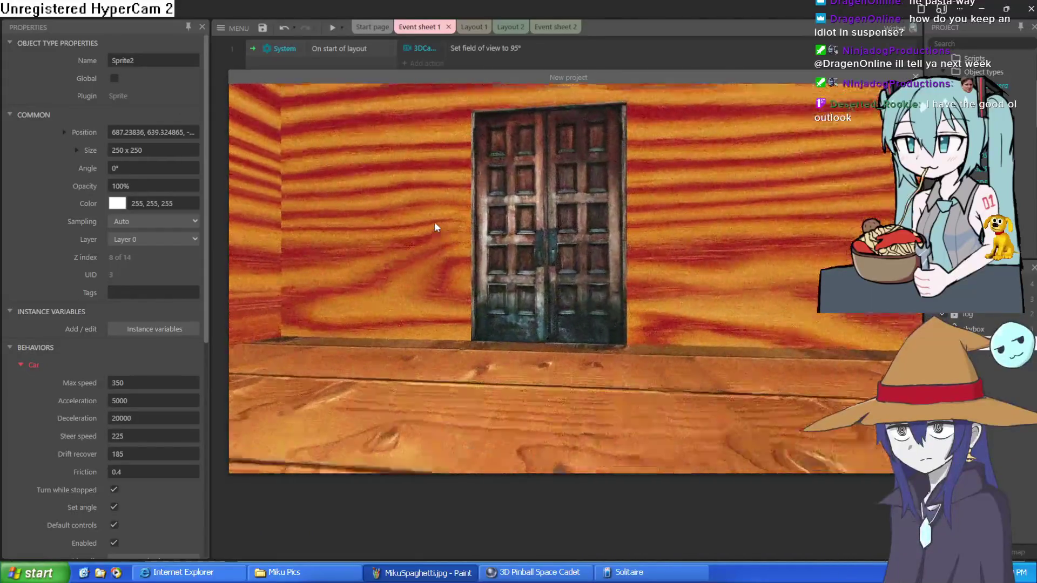
key("Up")
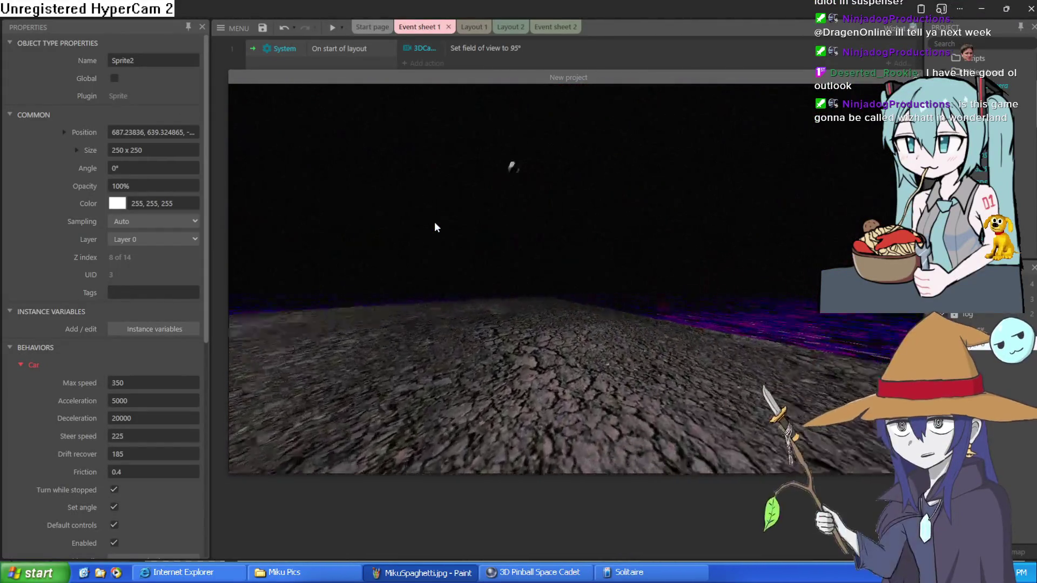
key("Right")
key("Up")
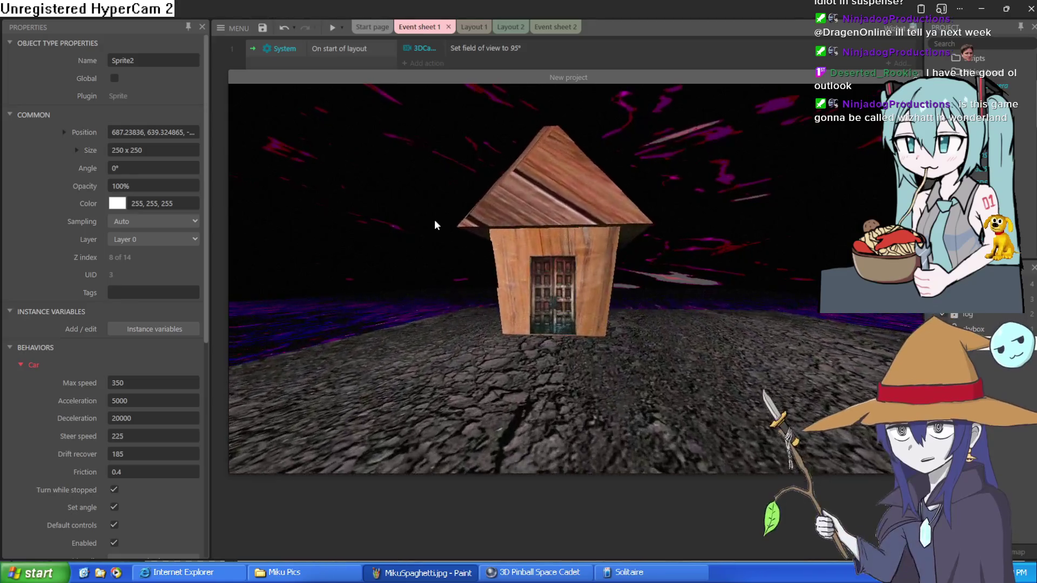
key("Up")
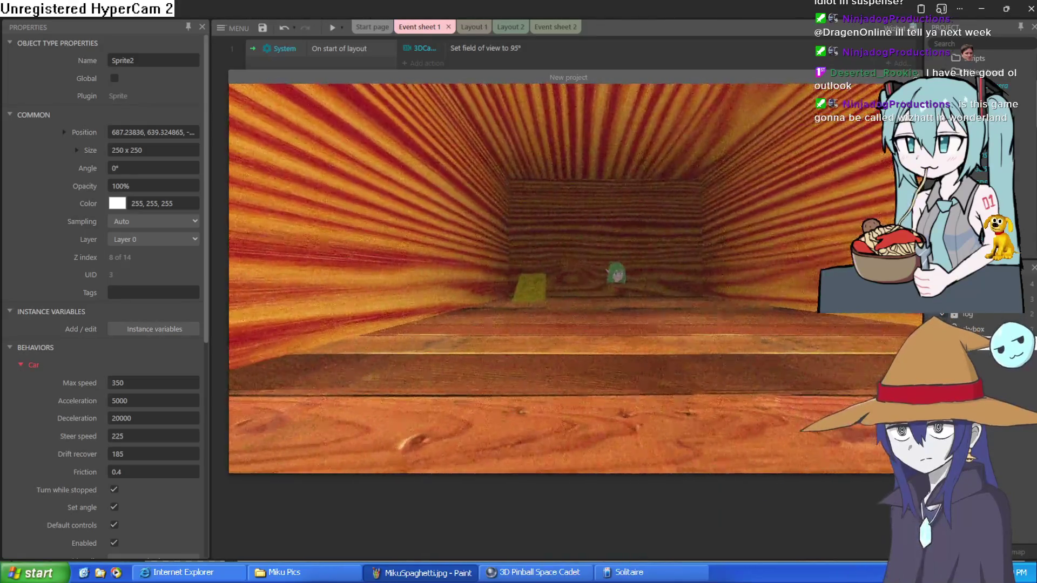
key("alt+F4")
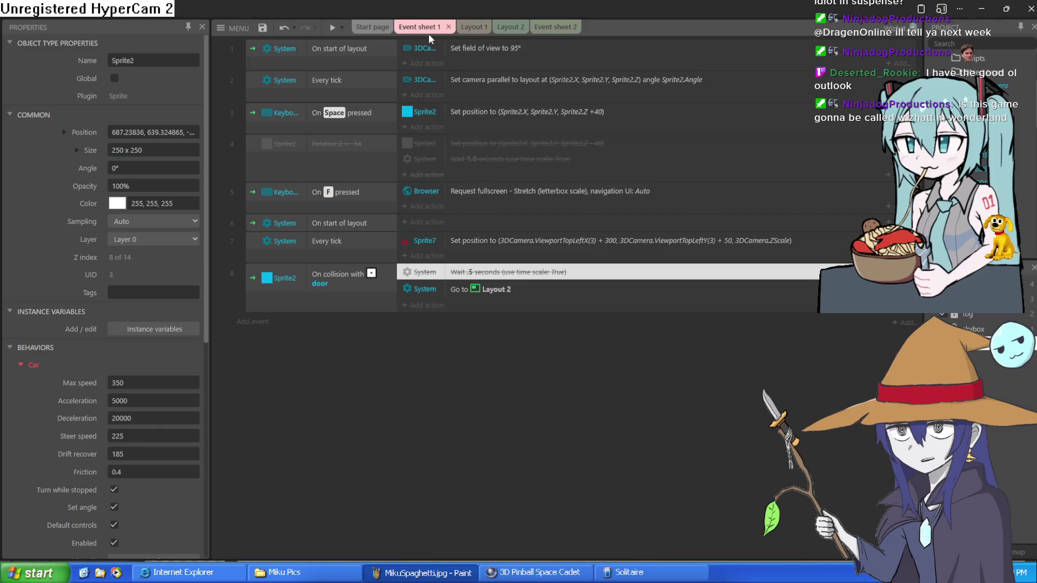
left_click(483, 28)
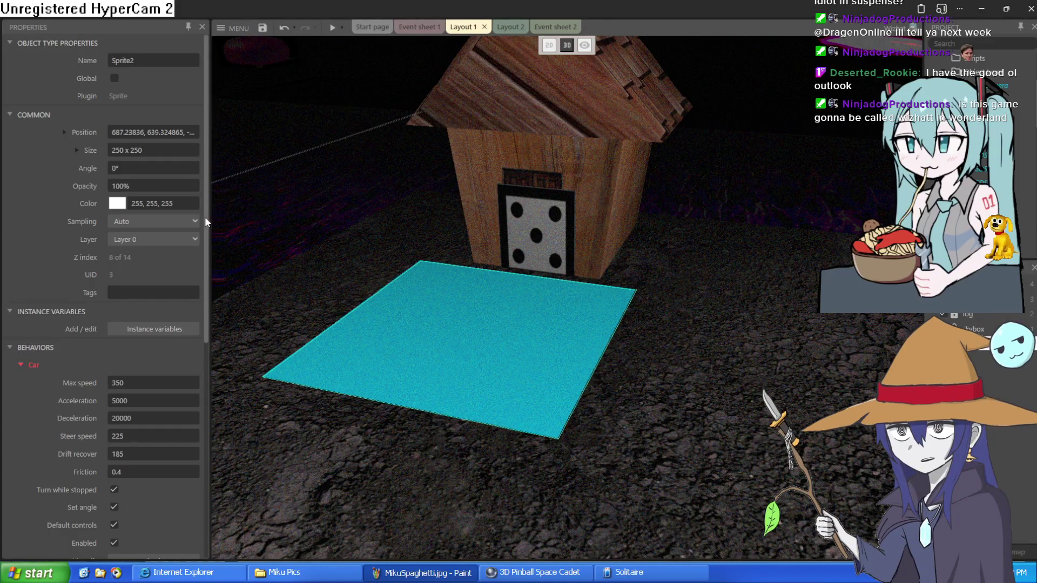
Scroll through Sprite2's properties to review its Car behavior settings, then switch the layout to flat 2D.
mouse_move(204, 208)
left_mouse_down()
mouse_move(199, 242)
mouse_move(222, 349)
mouse_move(215, 208)
mouse_move(214, 220)
left_mouse_up()
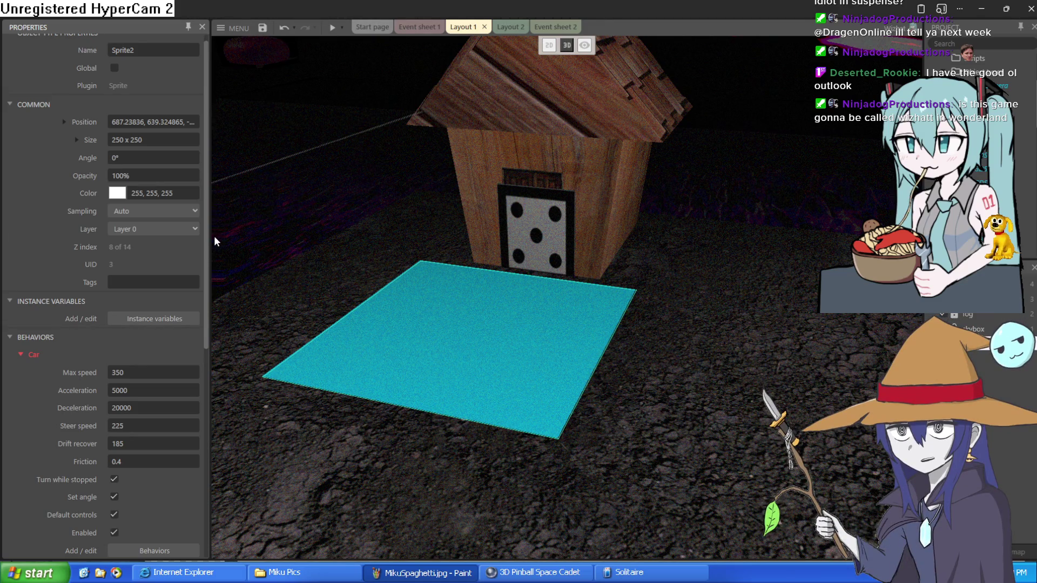
scroll(205, 243, "up", 1)
scroll(205, 243, "down", 10)
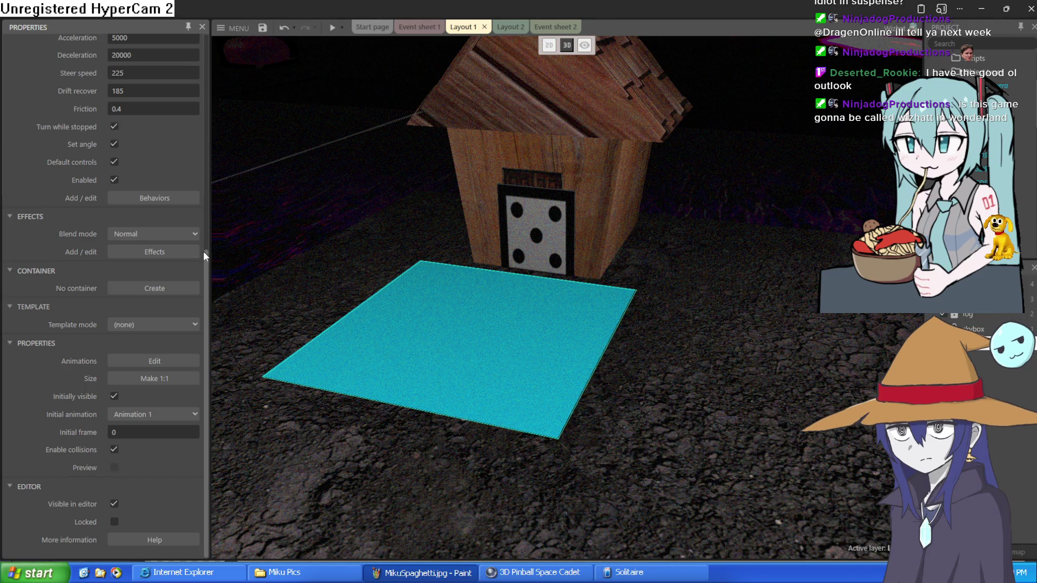
scroll(205, 255, "up", 9)
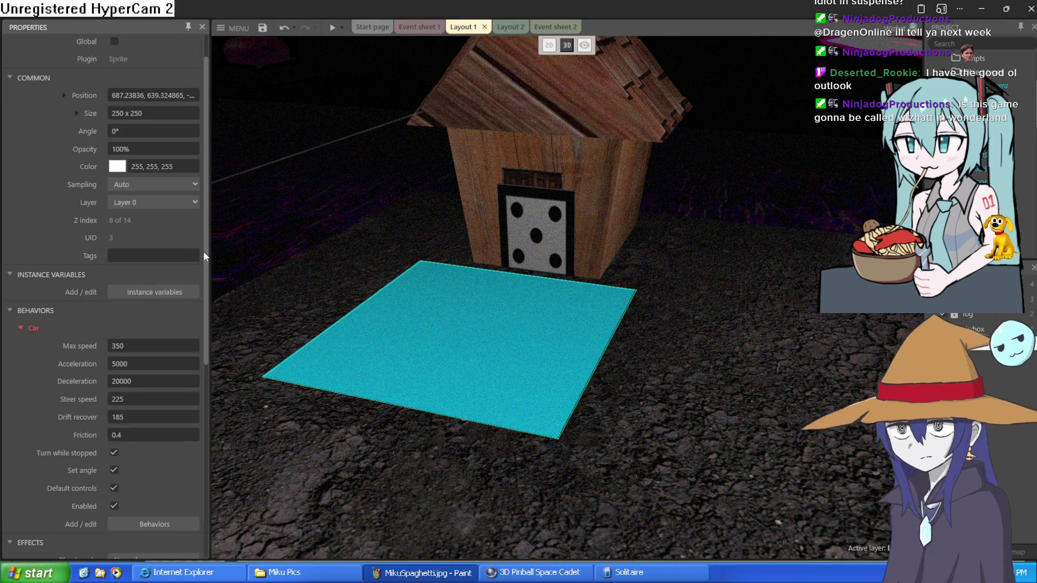
scroll(203, 251, "up", 1)
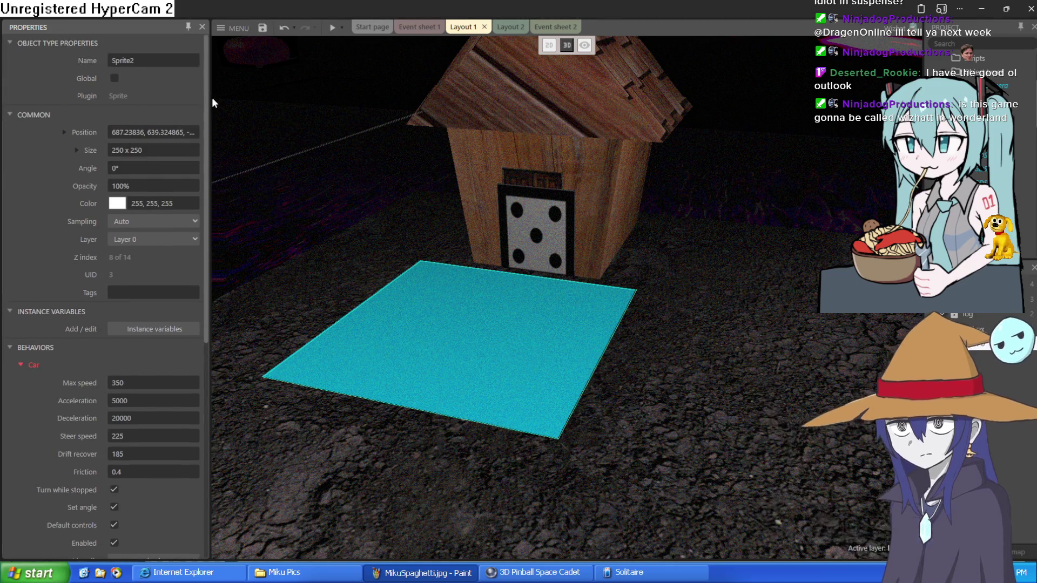
scroll(196, 129, "down", 5)
scroll(175, 378, "down", 4)
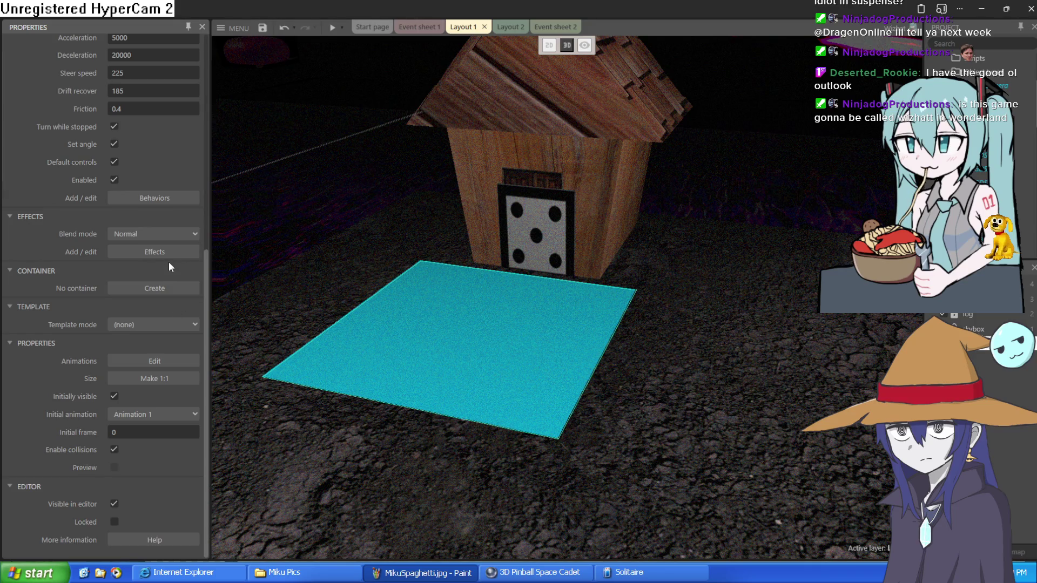
scroll(168, 265, "up", 5)
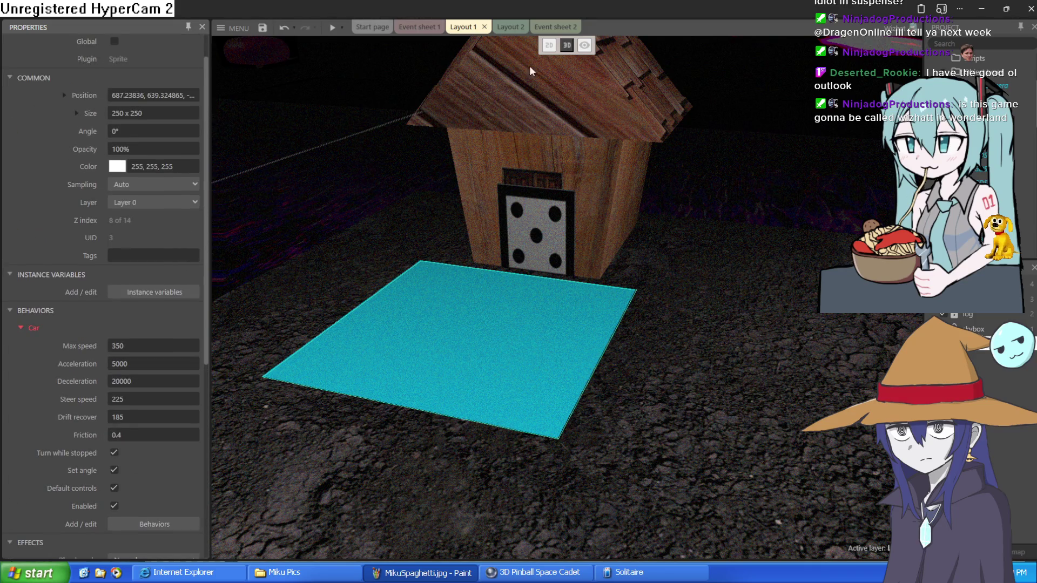
left_click(550, 46)
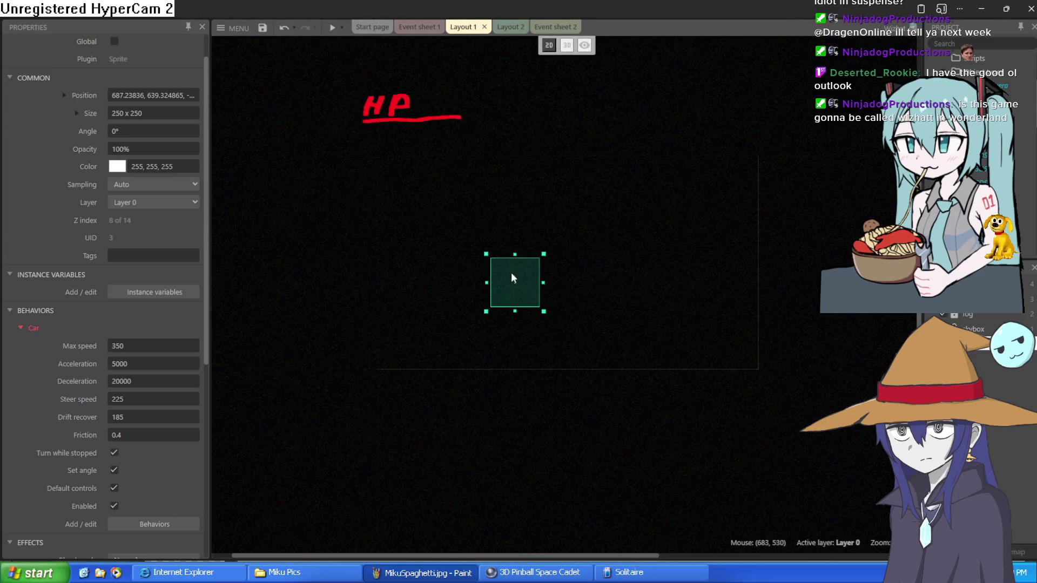
Resize the cyan sprite, shortening it from the top and narrowing it from both sides.
scroll(509, 273, "up", 3)
scroll(508, 277, "up", 2)
left_click_drag(529, 200, 532, 251)
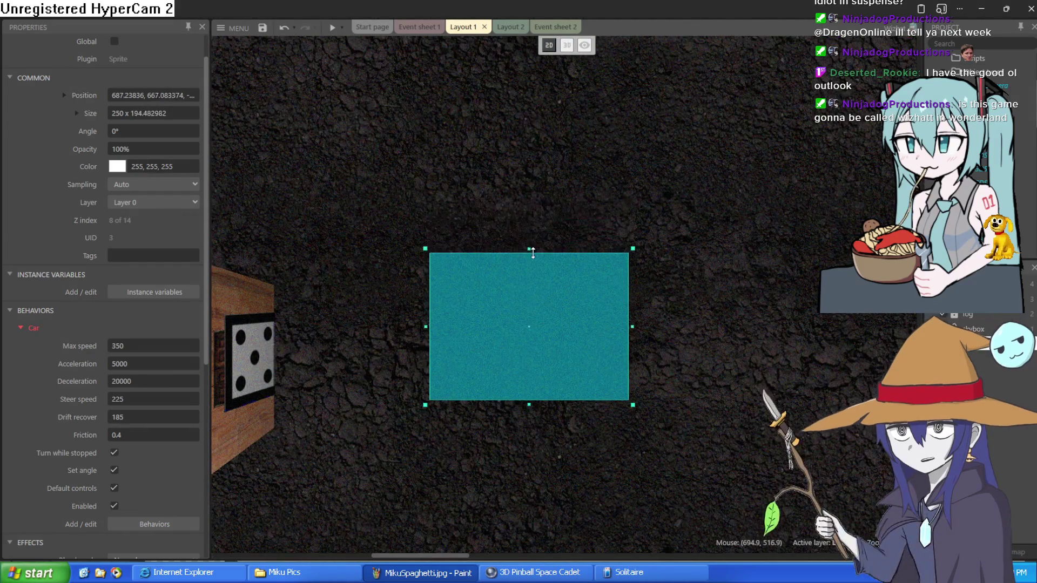
left_click_drag(429, 328, 547, 328)
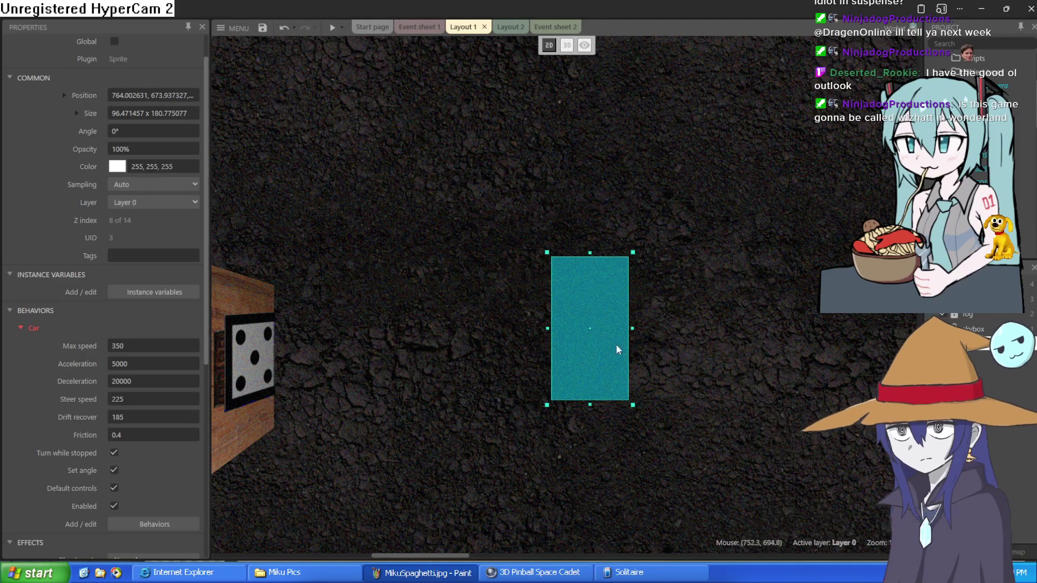
left_click_drag(633, 332, 591, 329)
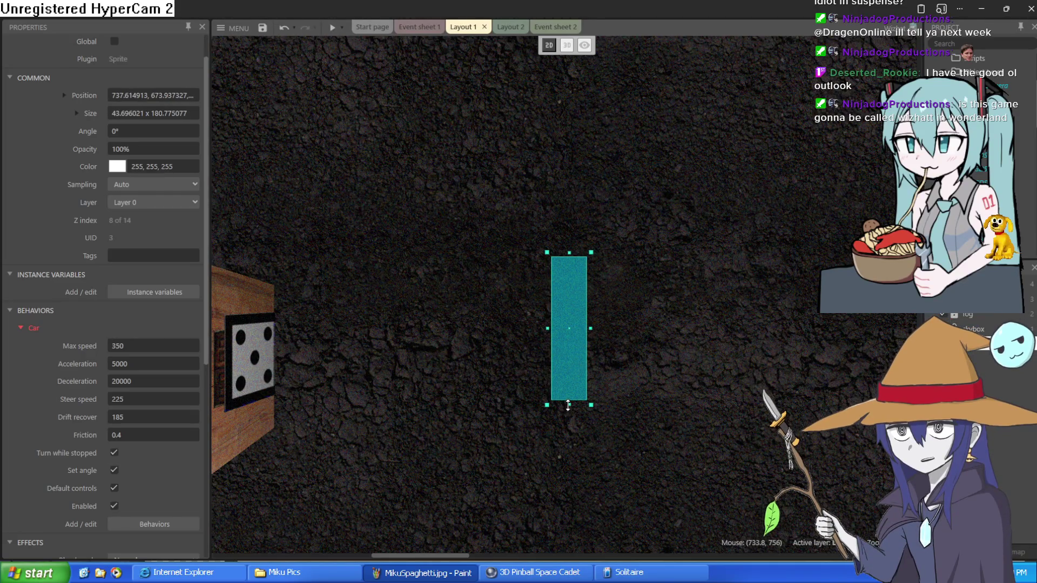
left_click_drag(571, 294, 570, 297)
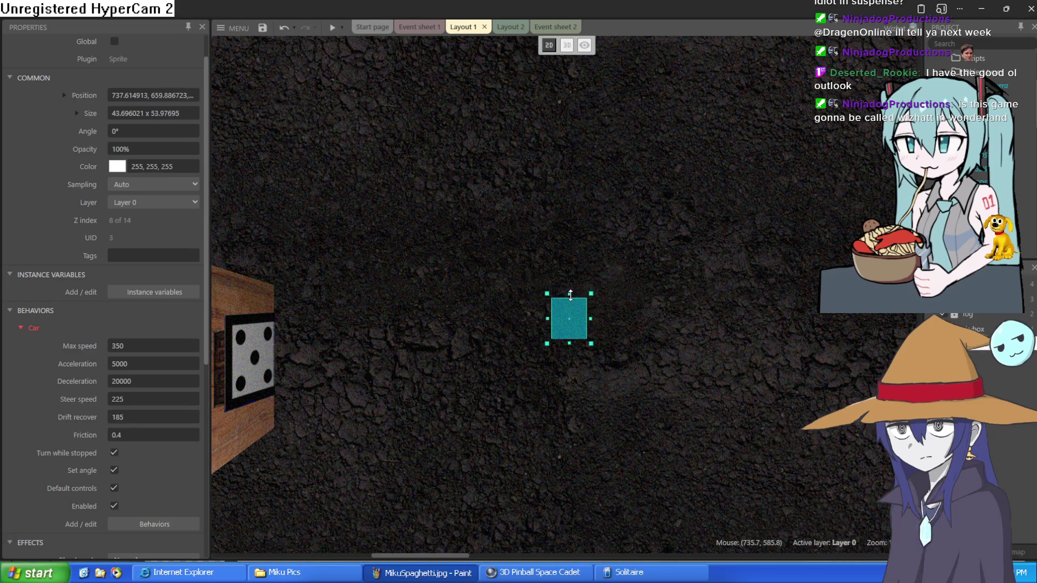
Preview the game, driving into the wooden room, out the back door and back inside.
left_click(328, 28)
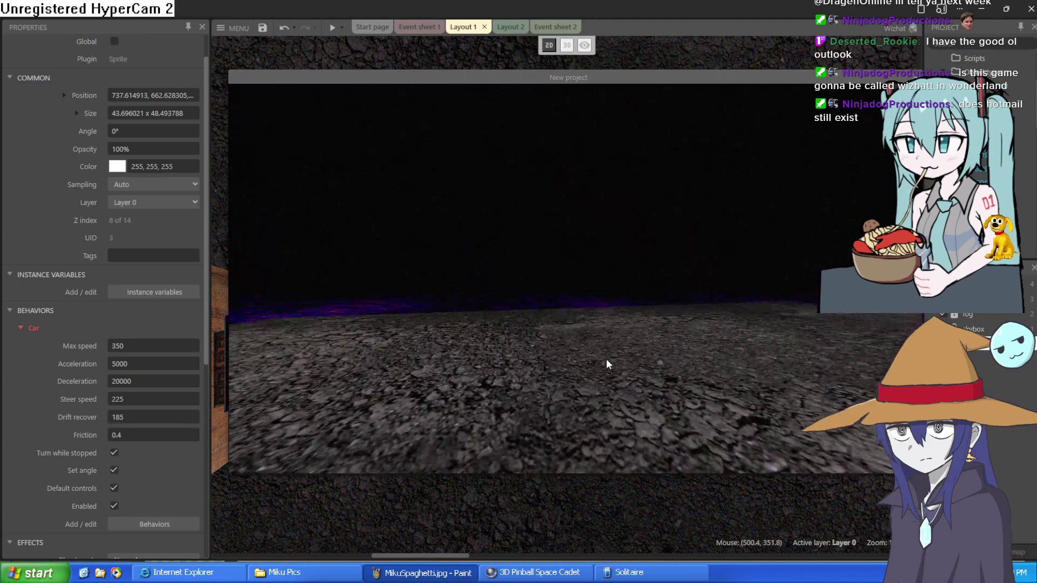
key("Right")
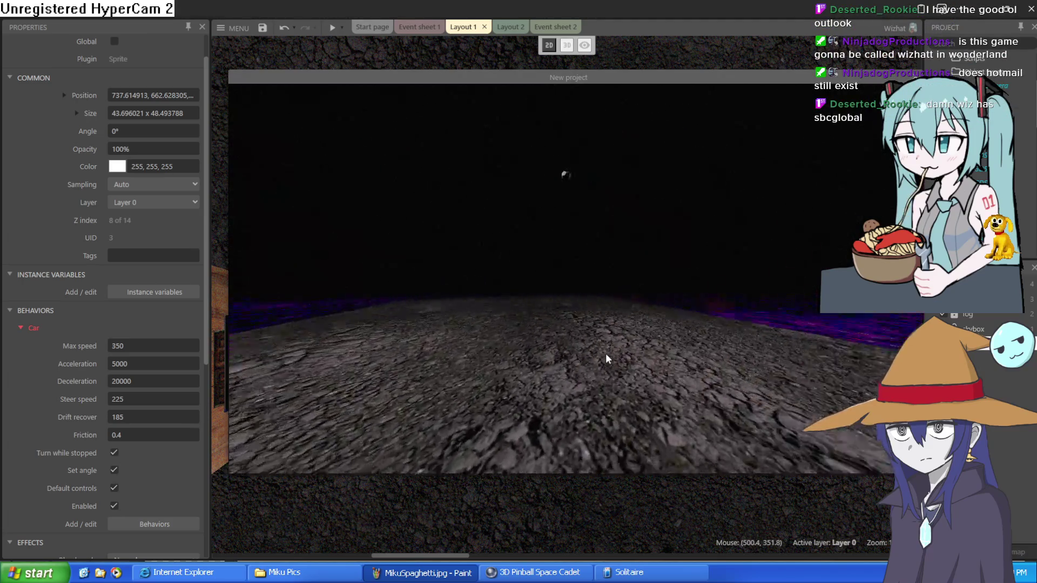
key("Up")
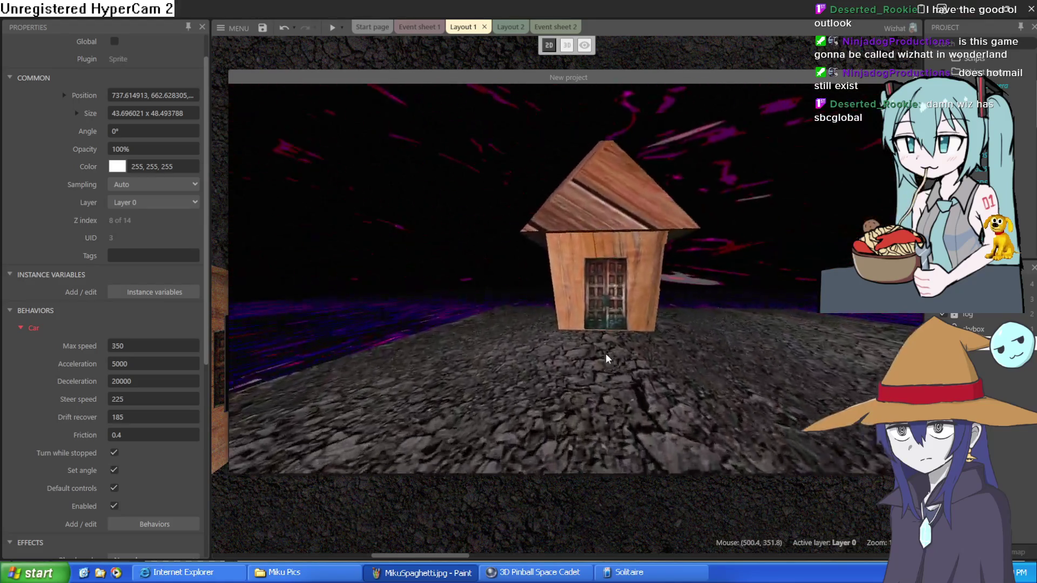
key("Up")
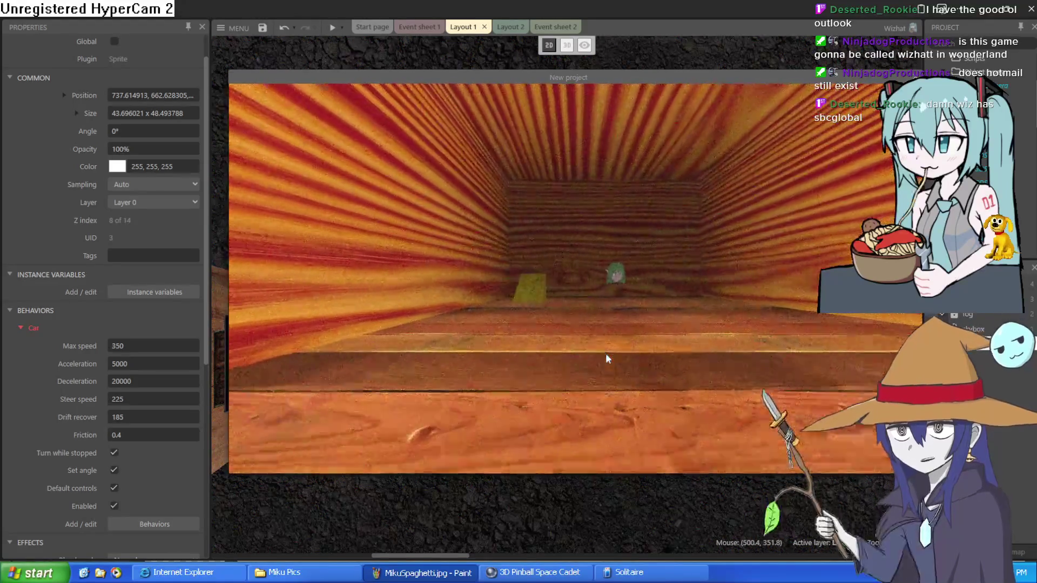
key("Right")
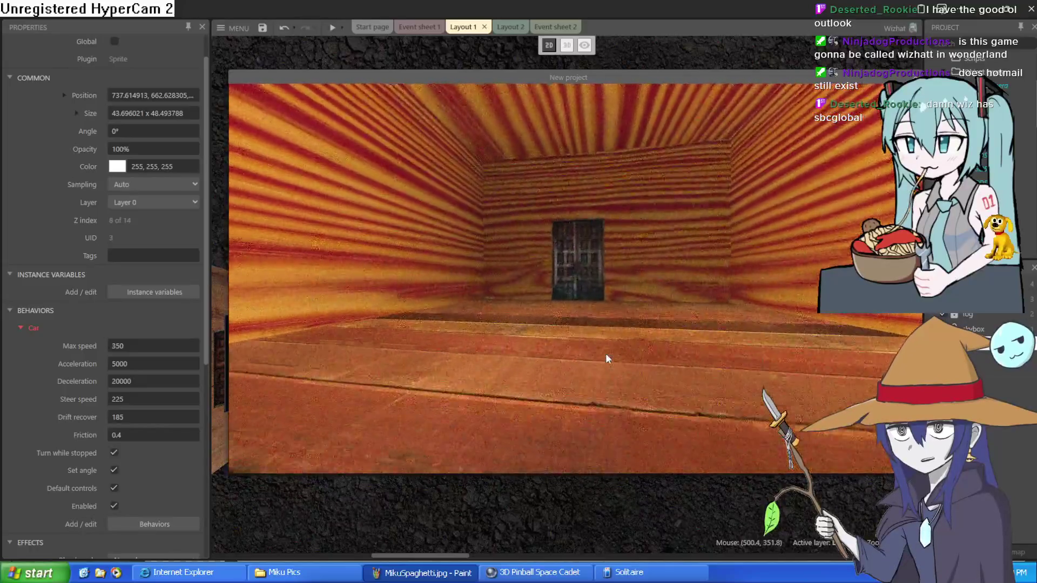
key("Up")
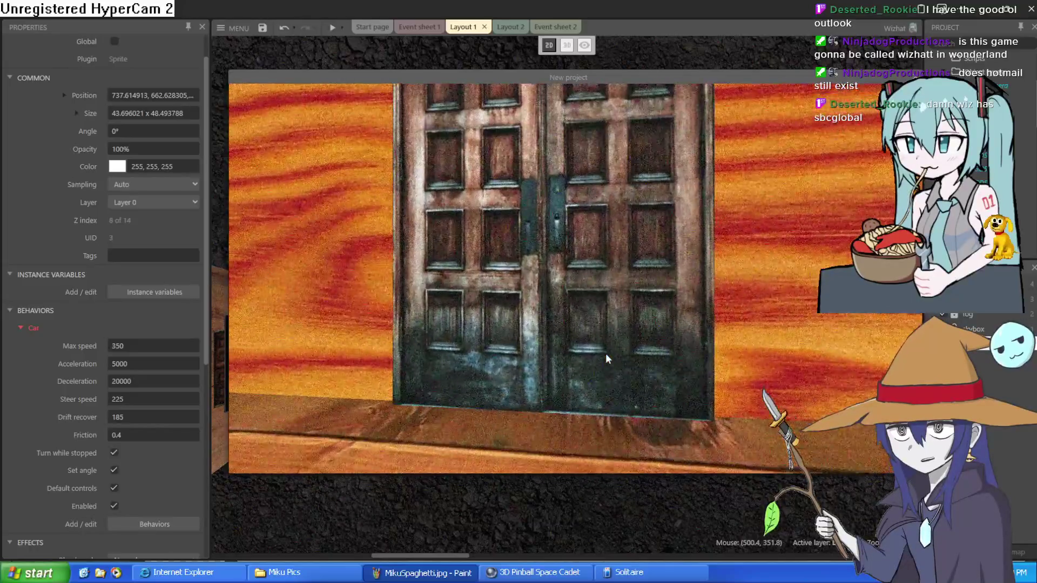
key("Left")
key("Up")
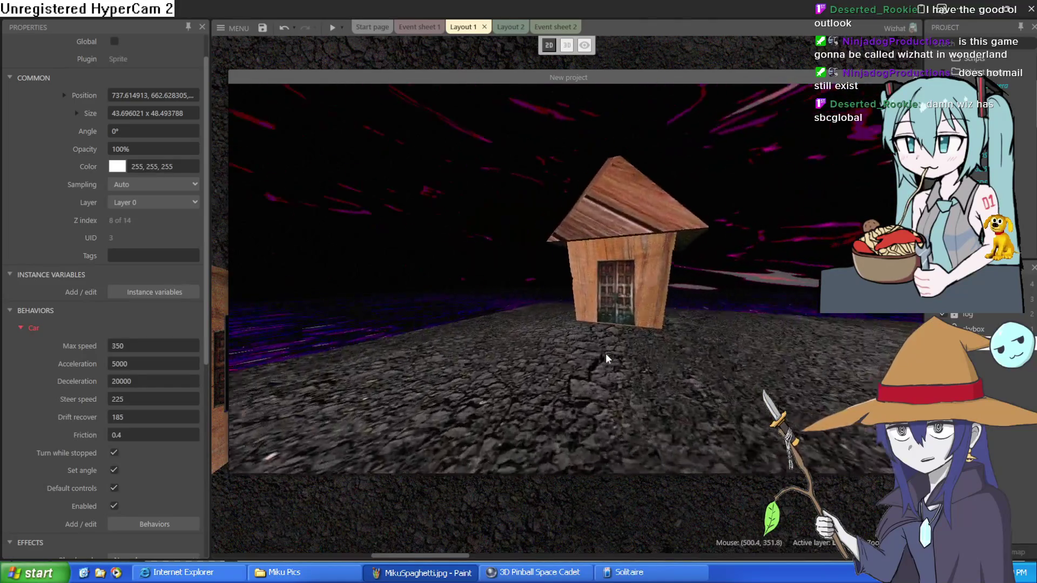
key("Up")
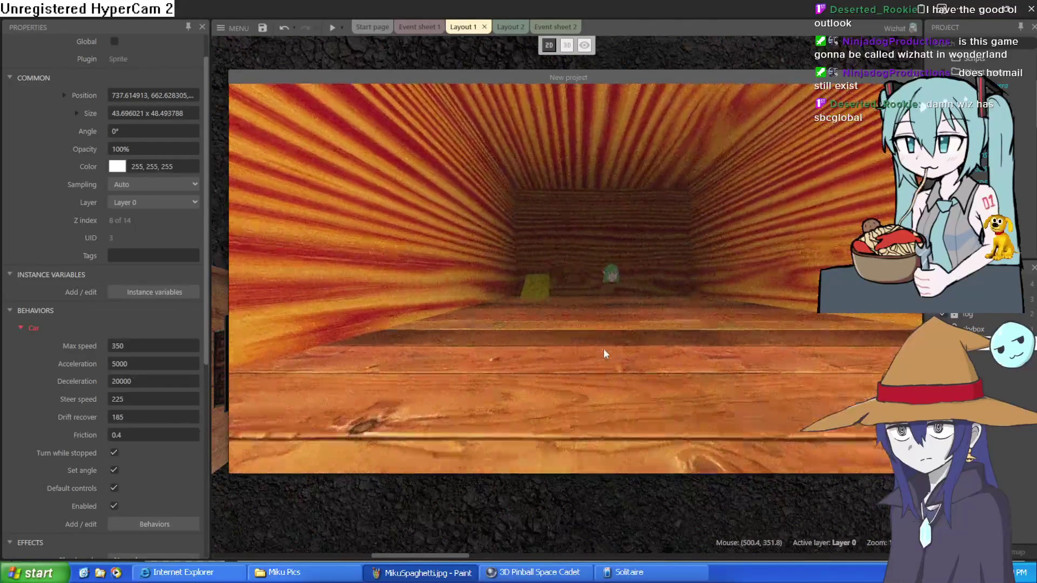
Drive down the wooden corridor, across the stone floor onto the purple floor, then close the preview.
key("Up")
key("Right")
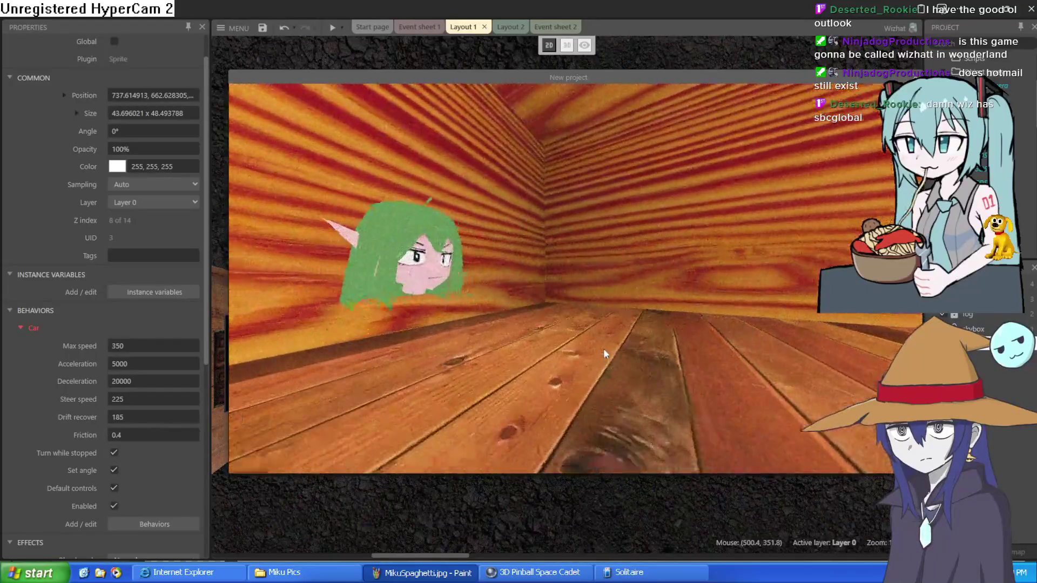
key("Right")
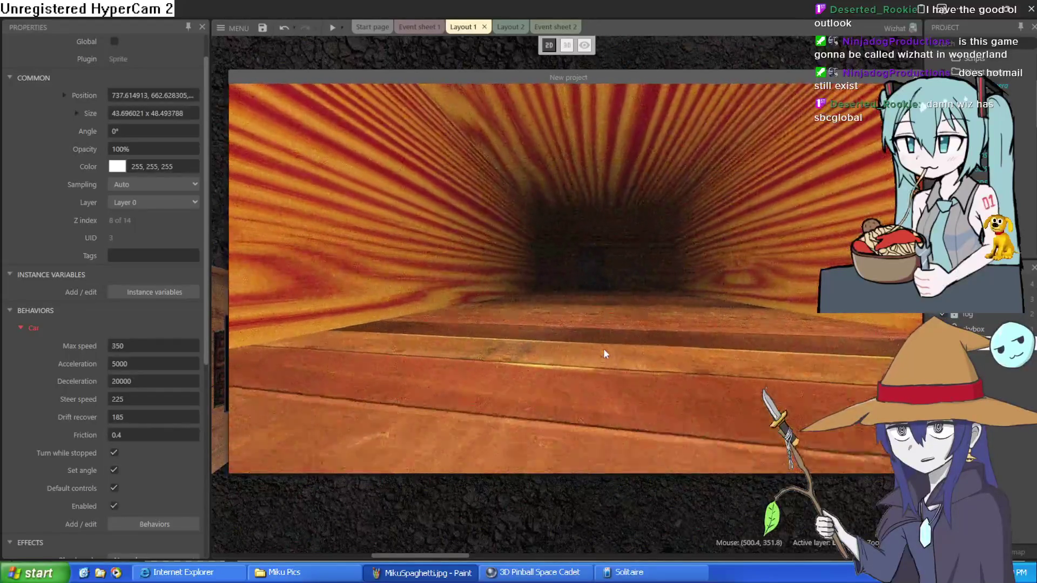
key("Up")
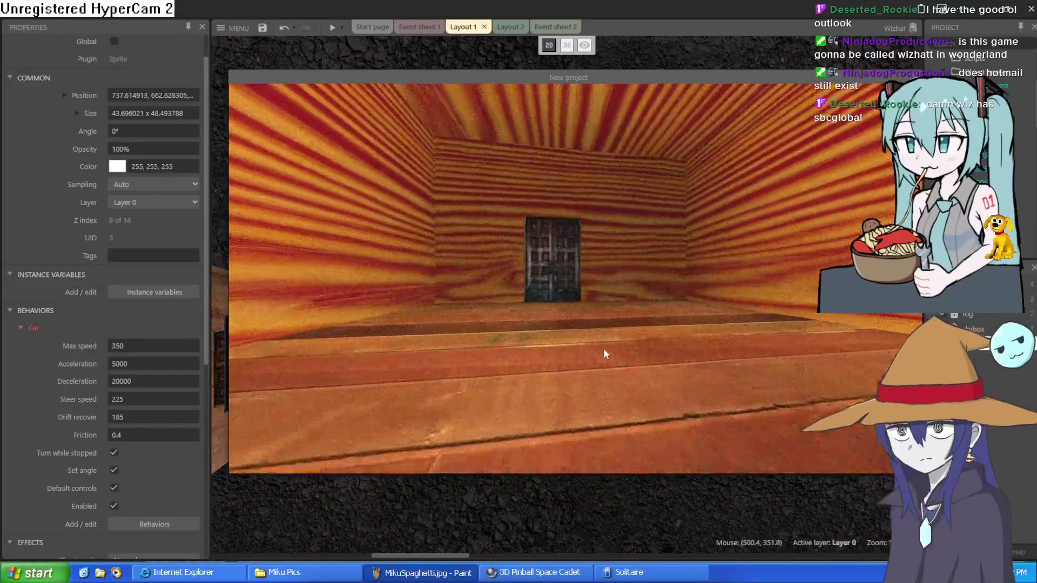
key("Up")
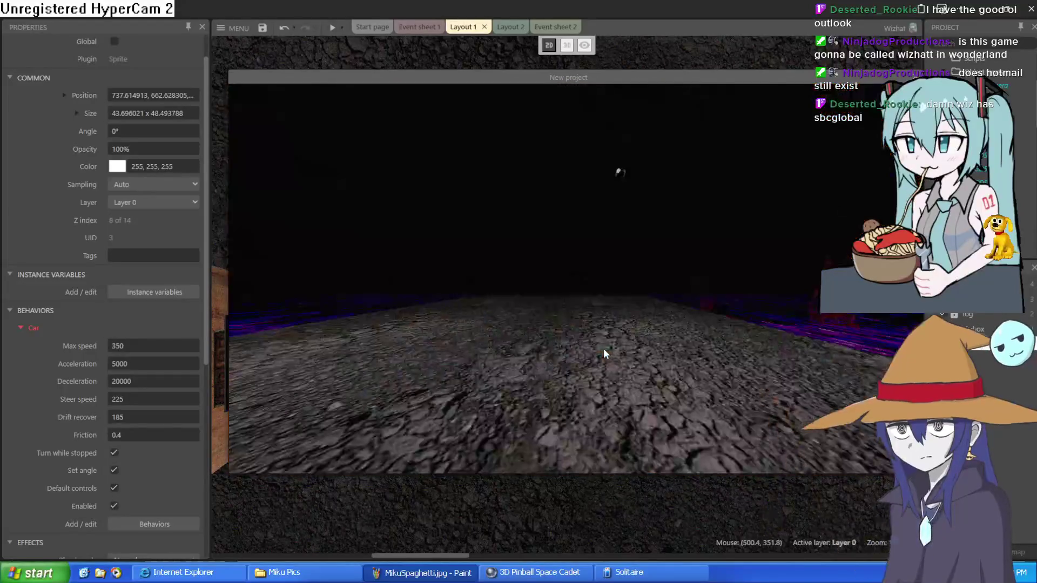
key("Up")
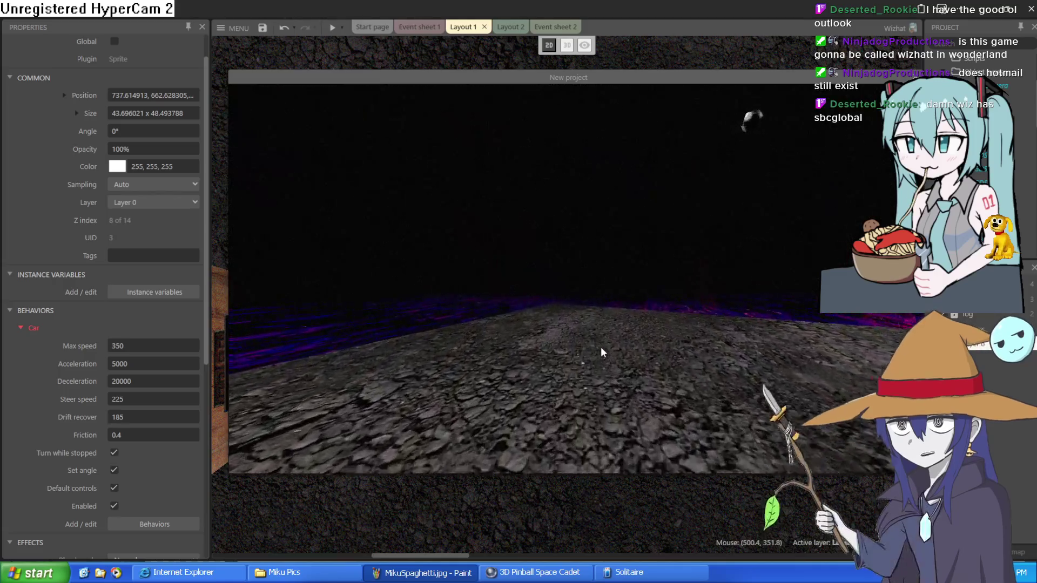
key("Up")
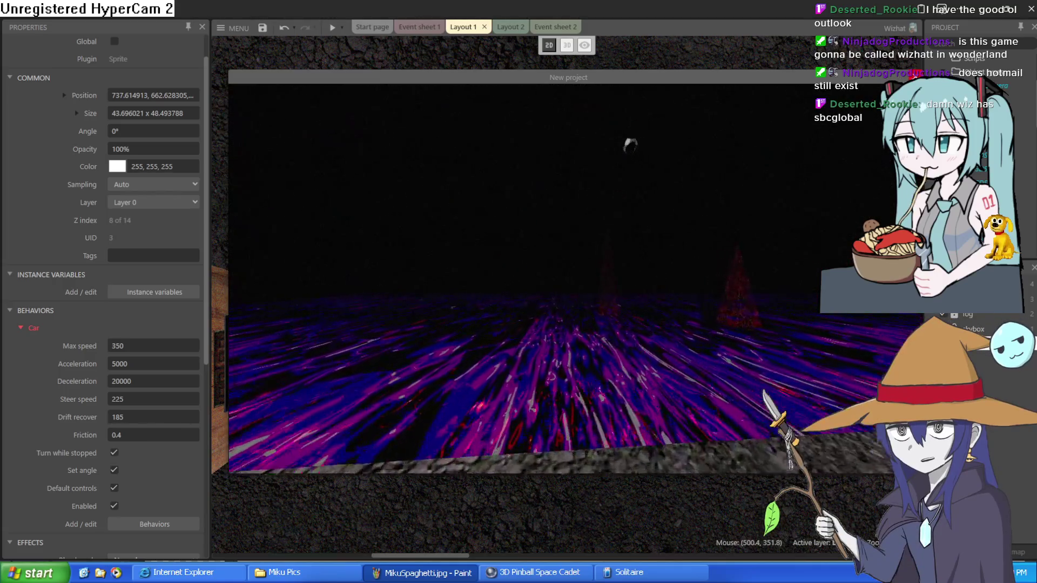
key("Right")
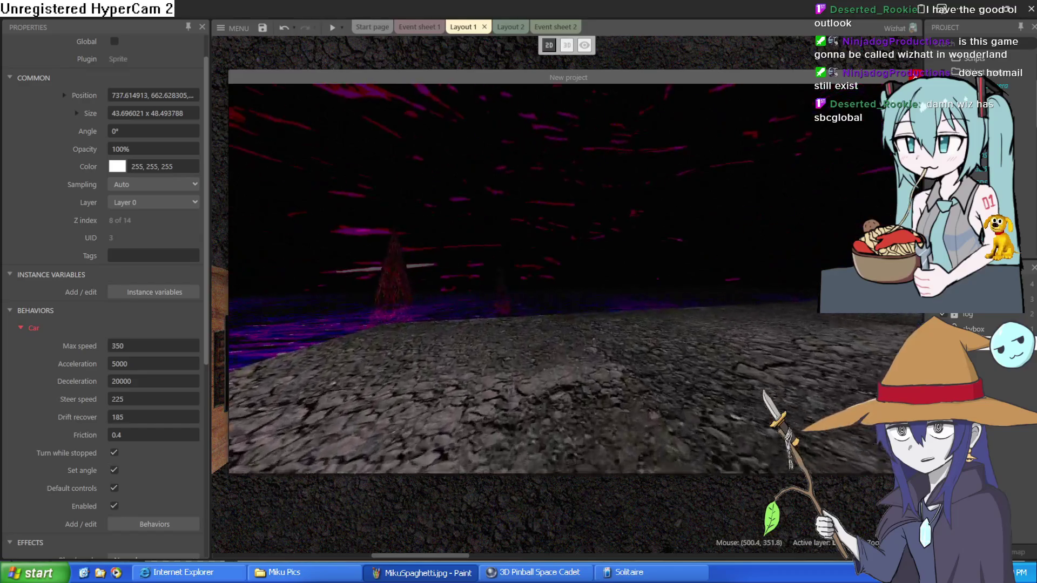
key("alt+F4")
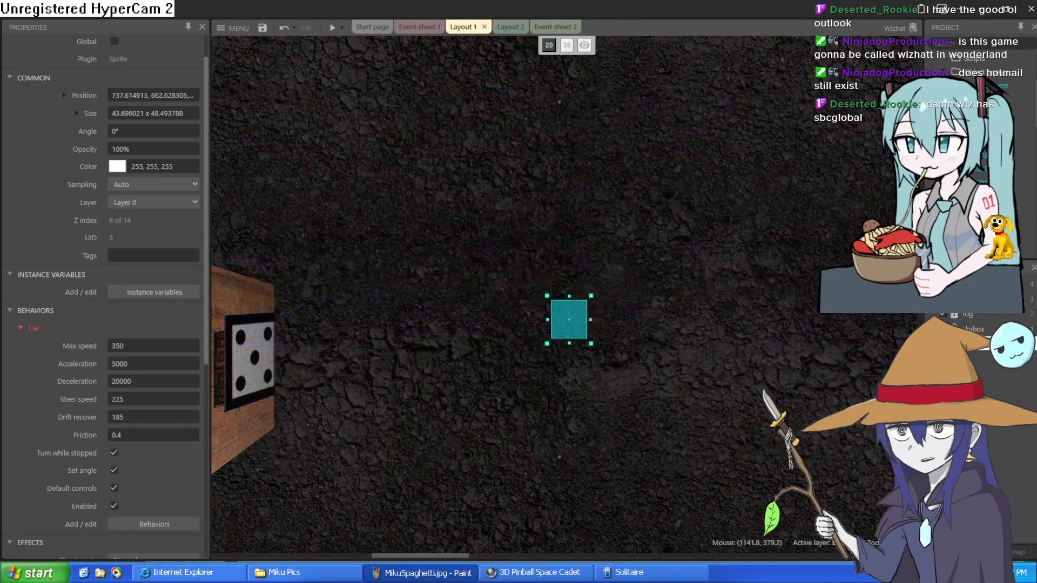
Zoom around the layout and select the large ground layer TiledBackground3 to show its properties.
scroll(626, 186, "down", 4)
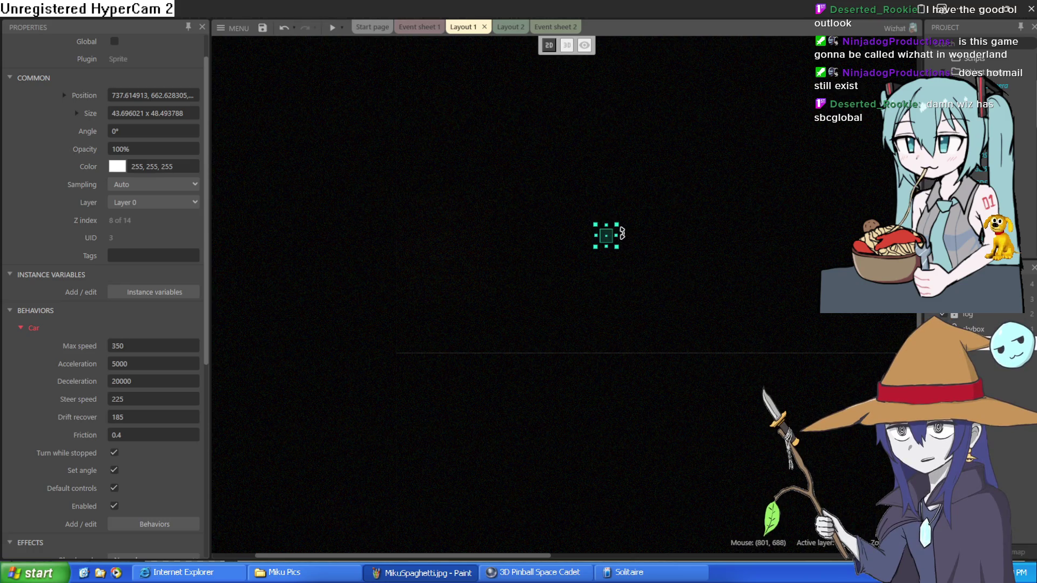
scroll(610, 237, "up", 5)
scroll(609, 237, "down", 6)
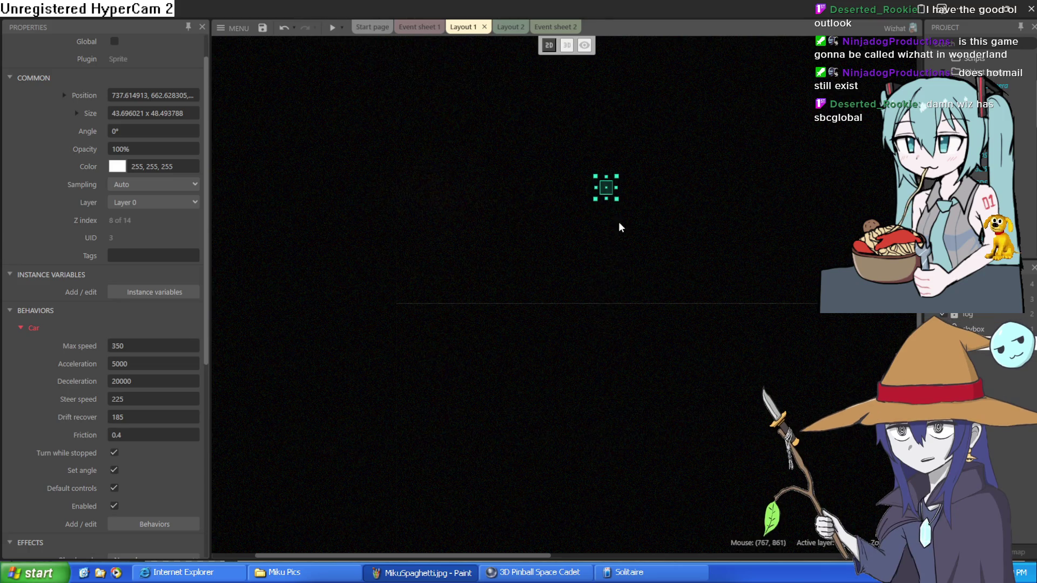
scroll(626, 200, "up", 6)
scroll(627, 201, "down", 6)
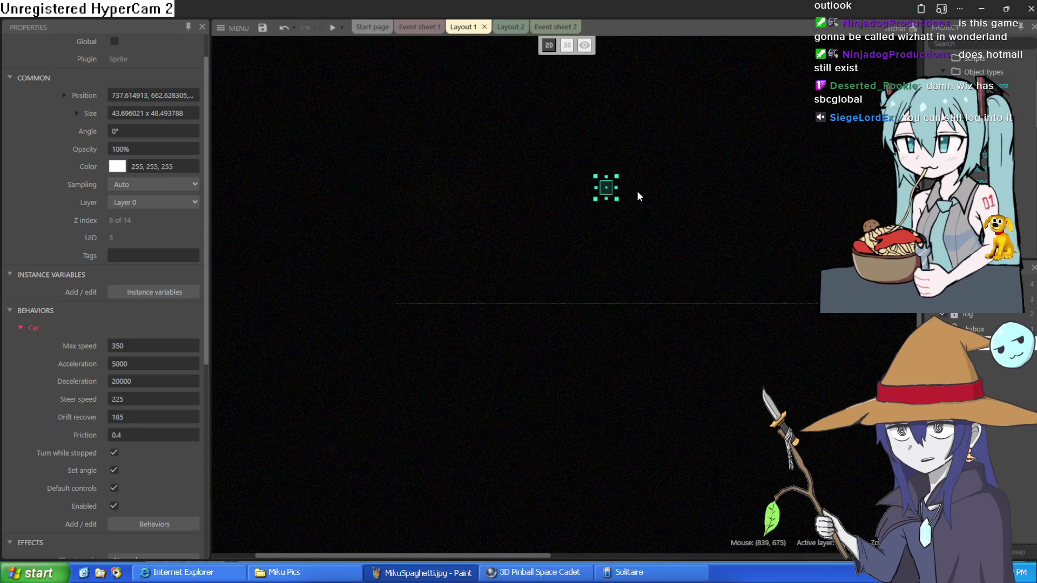
left_click(633, 267)
left_click(605, 328)
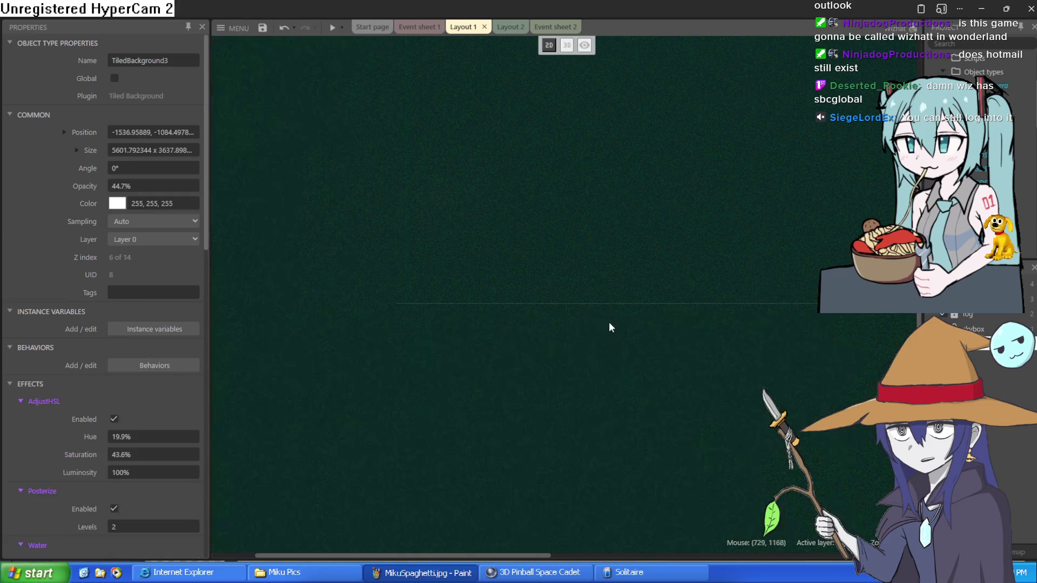
Pan across the rocky ground and pick the base TiledBackground floor from the right-click menu.
scroll(632, 203, "up", 5)
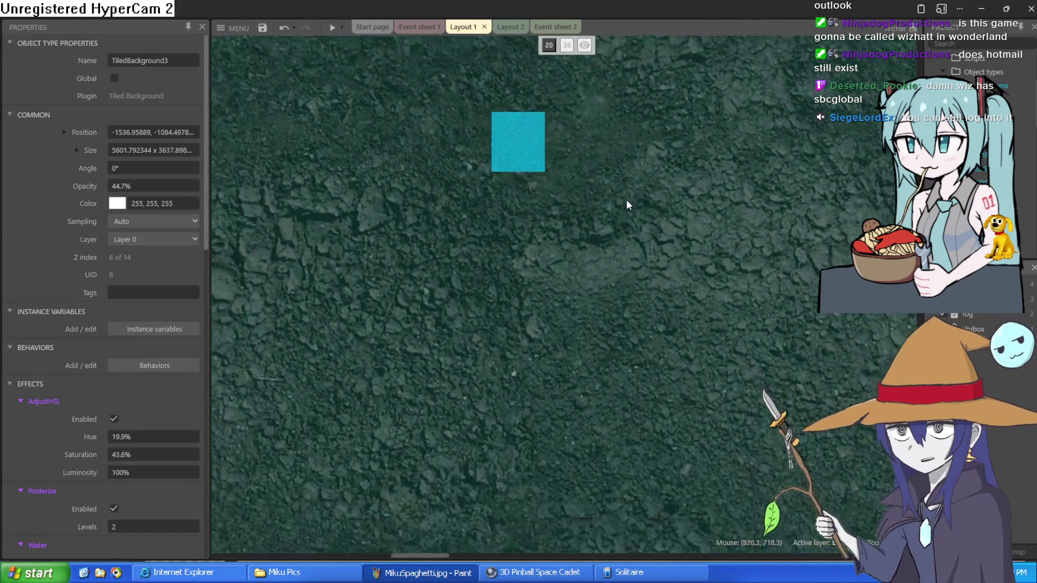
scroll(627, 200, "up", 2)
scroll(626, 200, "down", 1)
mouse_move(605, 148)
left_mouse_down()
mouse_move(652, 294)
mouse_move(743, 382)
mouse_move(773, 370)
mouse_move(780, 380)
mouse_move(760, 390)
left_mouse_up()
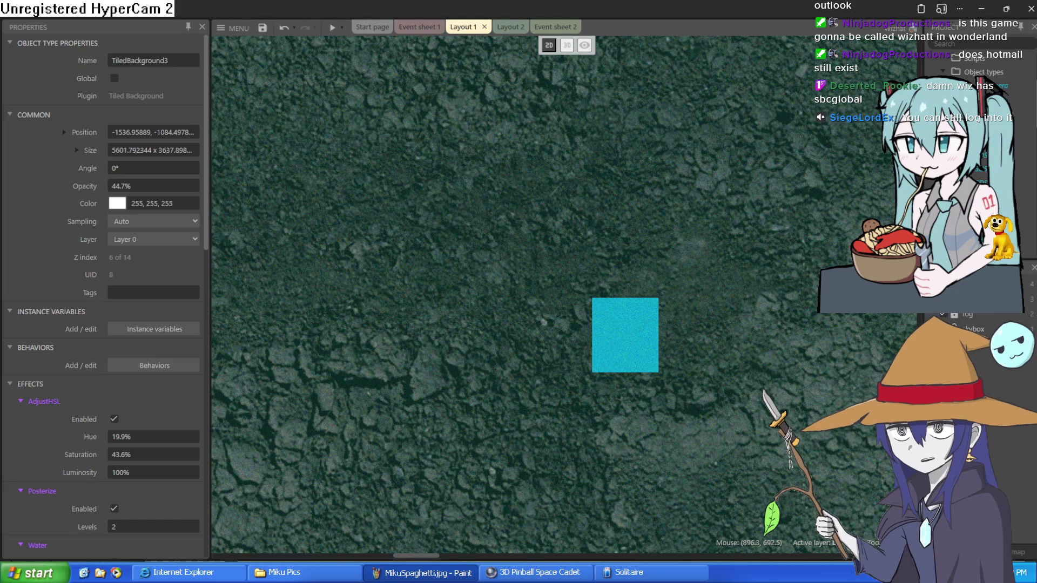
scroll(732, 396, "down", 4)
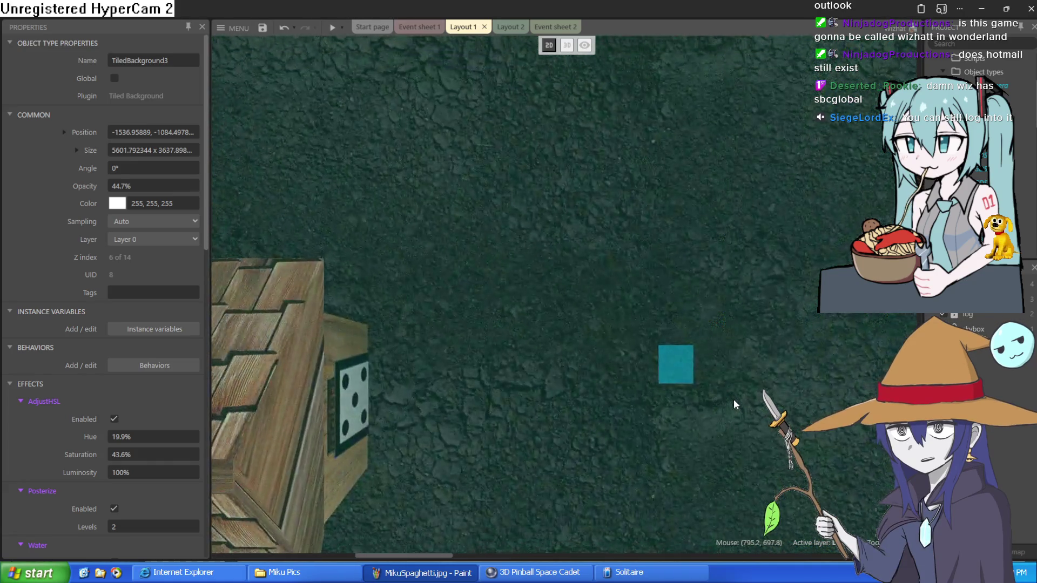
right_click(754, 367)
left_click_drag(748, 359, 646, 243)
mouse_move(768, 417)
left_mouse_down()
mouse_move(632, 224)
mouse_move(637, 358)
left_mouse_up()
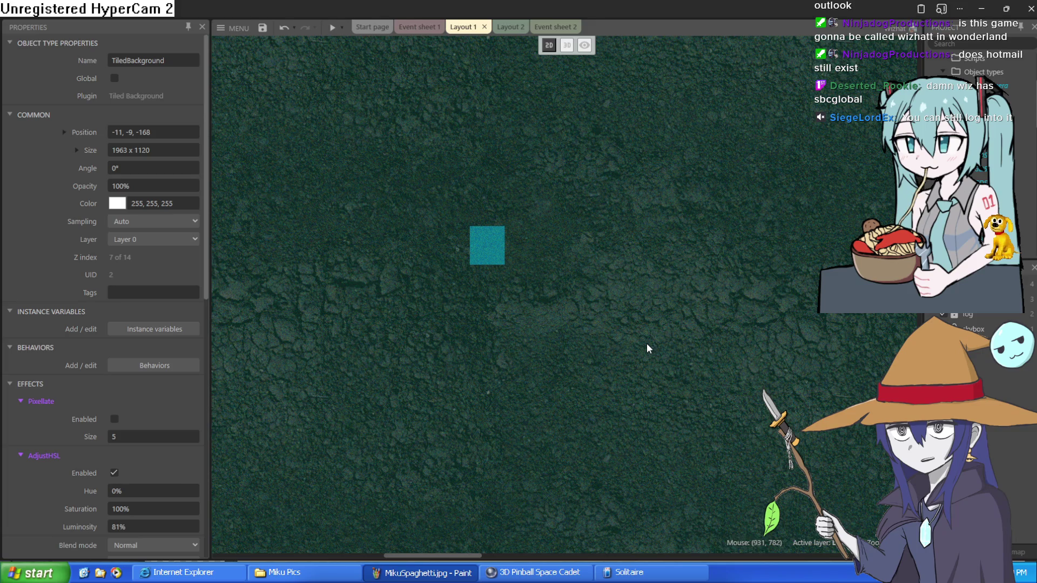
scroll(649, 329, "down", 4)
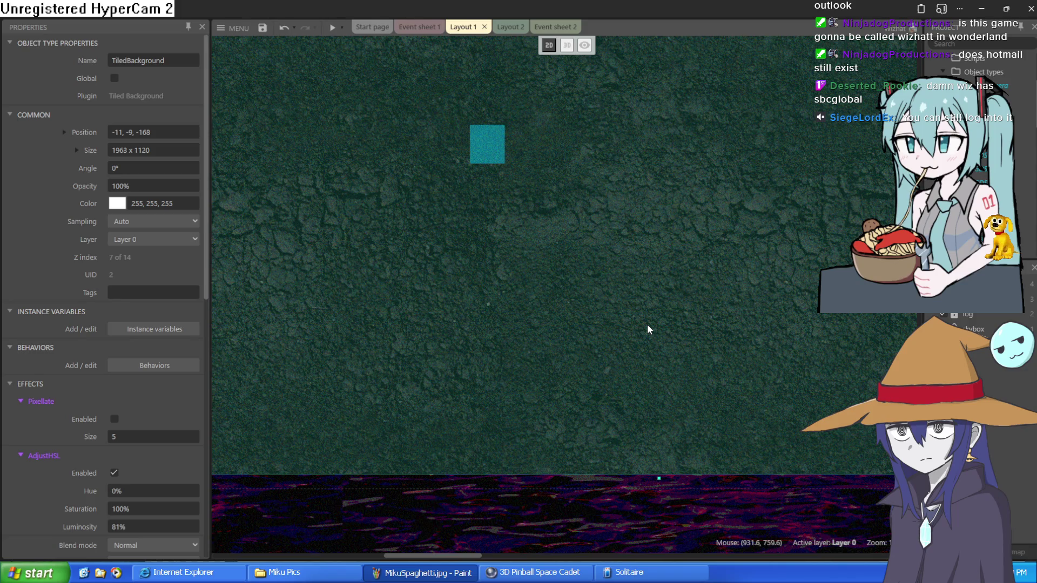
Pan and zoom over to the crate and the layout's edges, then switch the view to 3D.
mouse_move(566, 262)
left_mouse_down()
mouse_move(711, 424)
mouse_move(746, 430)
left_mouse_up()
scroll(760, 397, "down", 2)
scroll(760, 403, "up", 5)
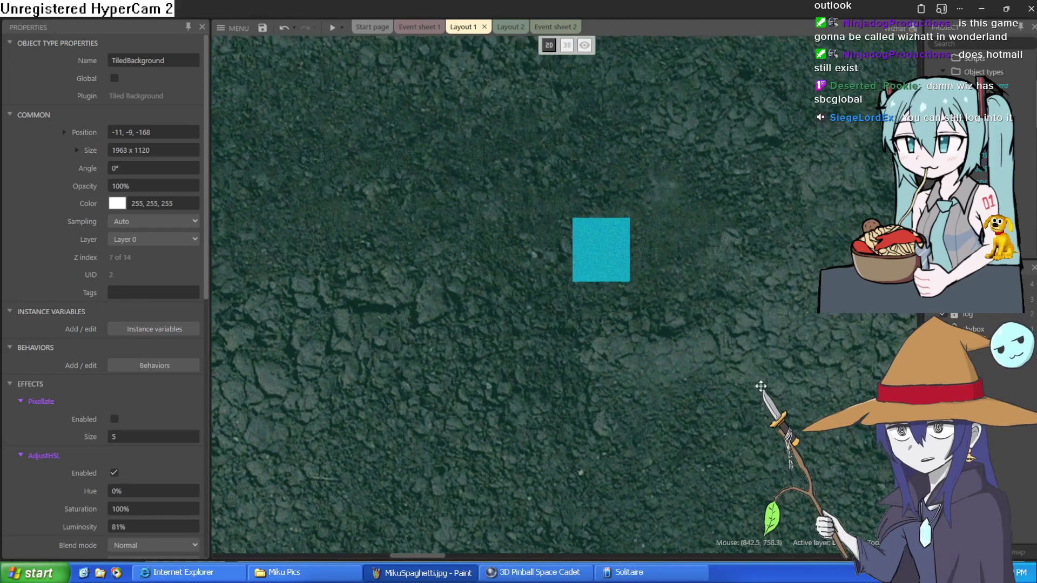
scroll(757, 381, "down", 1)
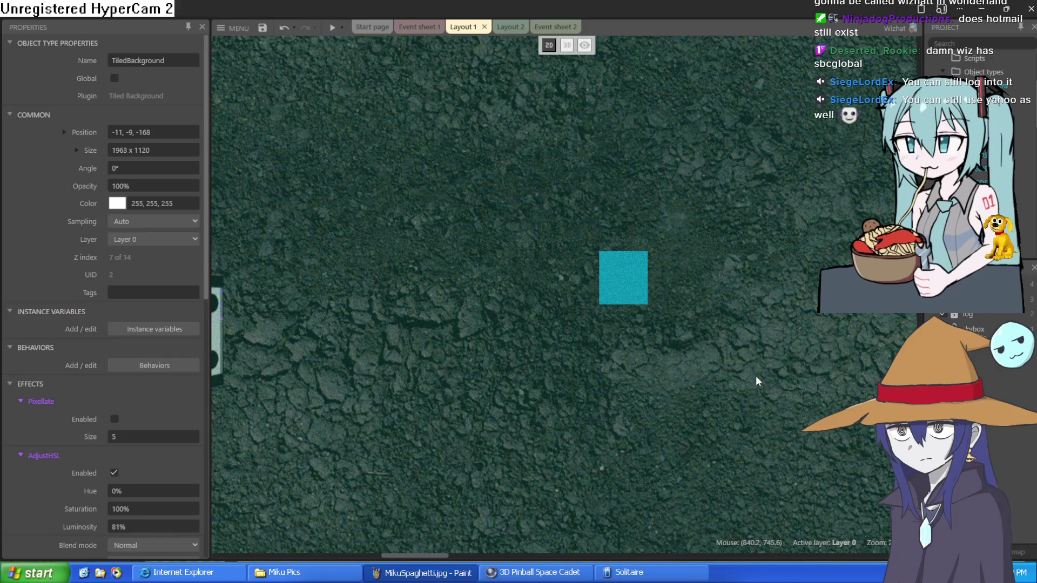
mouse_move(755, 371)
left_mouse_down()
mouse_move(720, 366)
mouse_move(818, 354)
mouse_move(875, 375)
mouse_move(706, 361)
mouse_move(611, 374)
left_mouse_up()
scroll(636, 351, "down", 2)
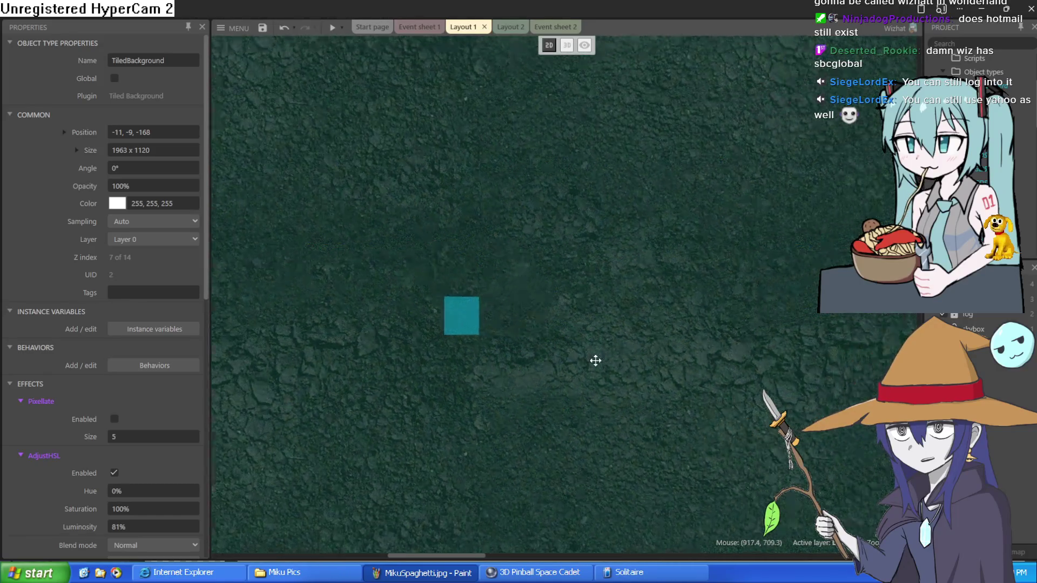
scroll(724, 326, "down", 1)
mouse_move(761, 322)
left_mouse_down()
mouse_move(584, 326)
mouse_move(613, 370)
mouse_move(828, 360)
mouse_move(847, 339)
left_mouse_up()
scroll(602, 324, "down", 3)
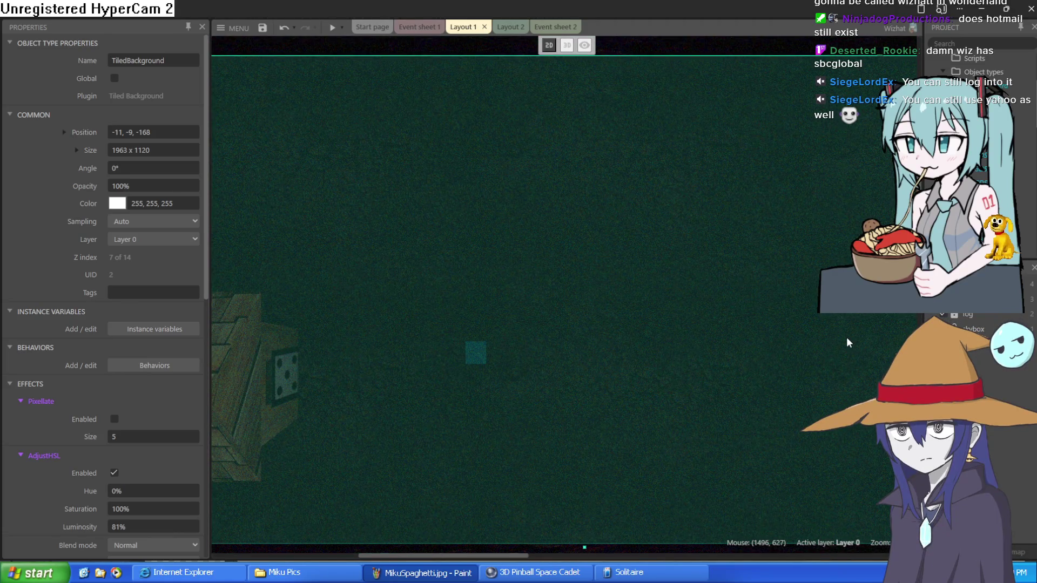
scroll(500, 394, "up", 3)
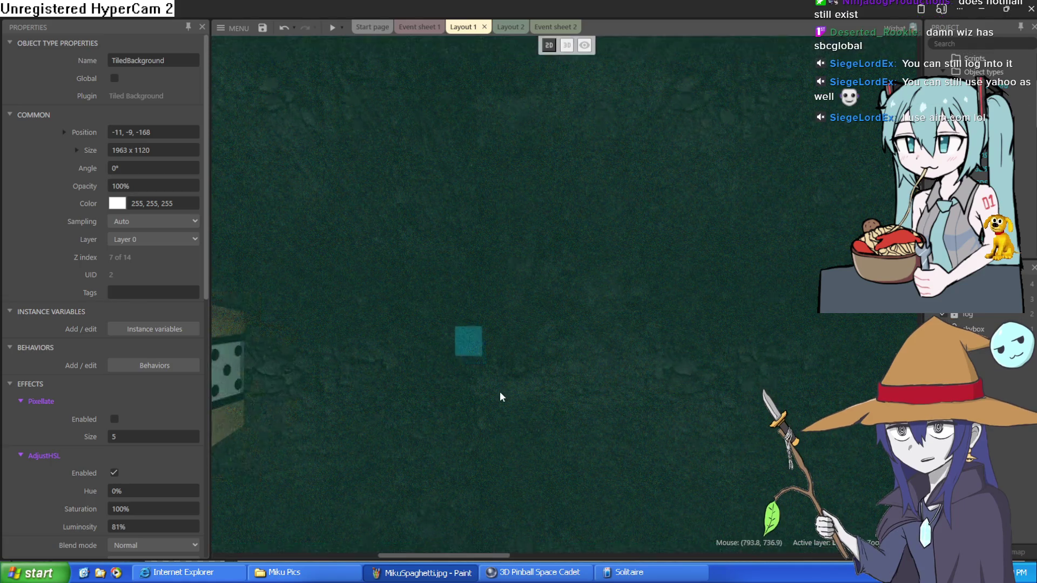
left_click_drag(500, 394, 813, 325)
scroll(675, 254, "down", 1)
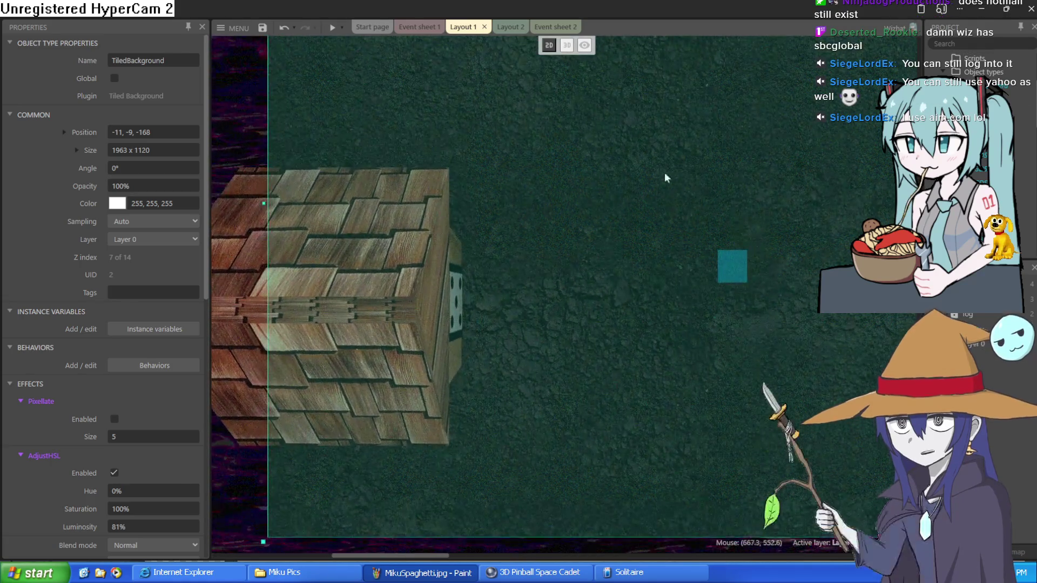
scroll(703, 245, "right", 2)
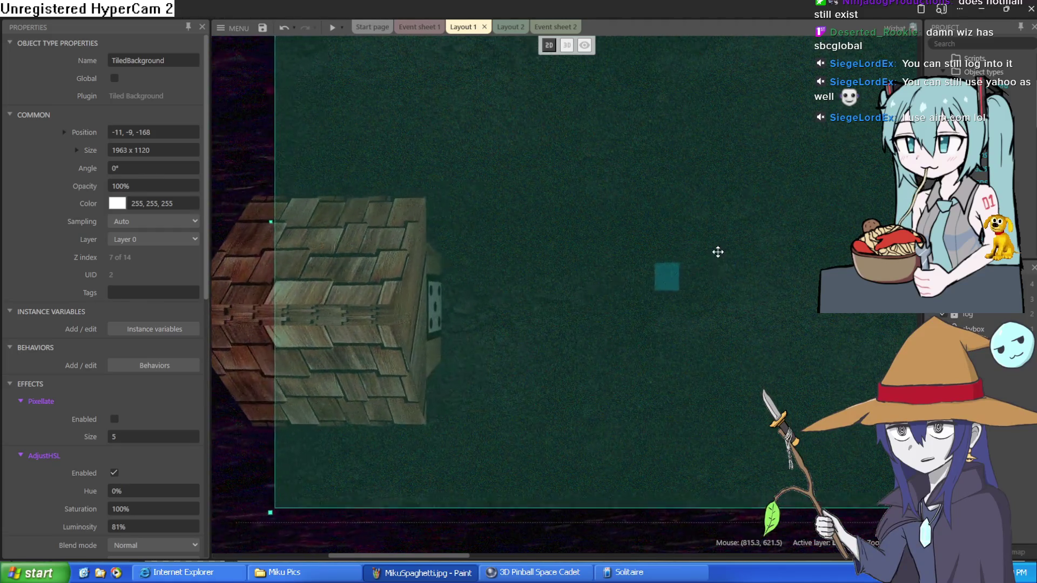
left_click(568, 45)
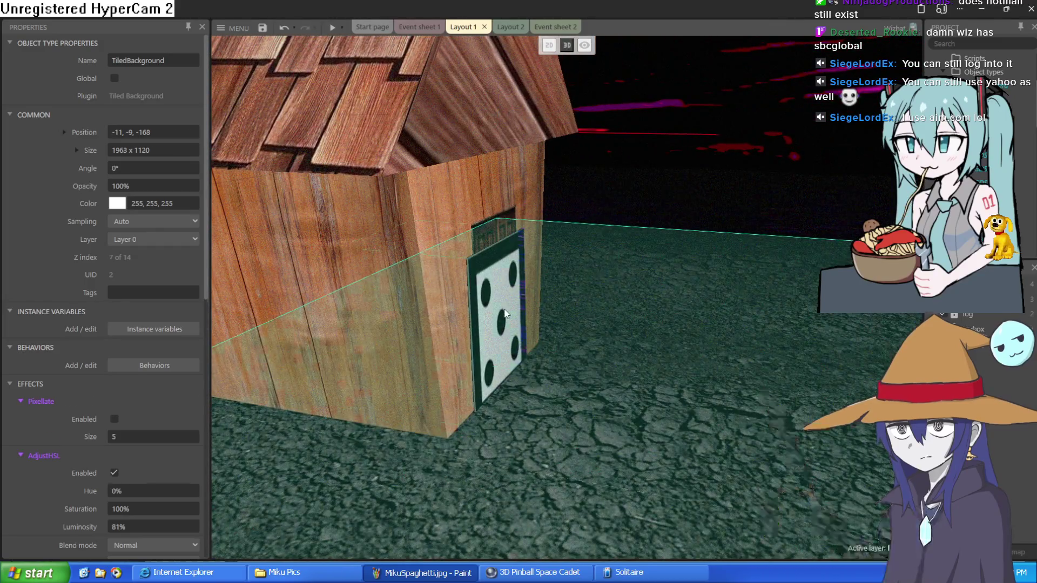
Select the house's door shape in the 3D view, then switch to Layout 2.
left_click(506, 314)
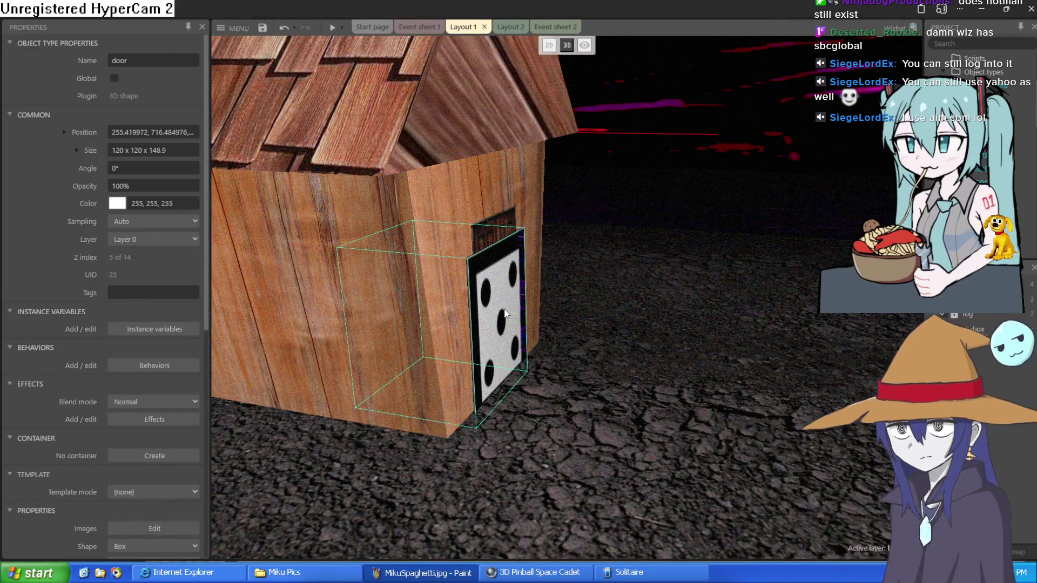
left_click(511, 27)
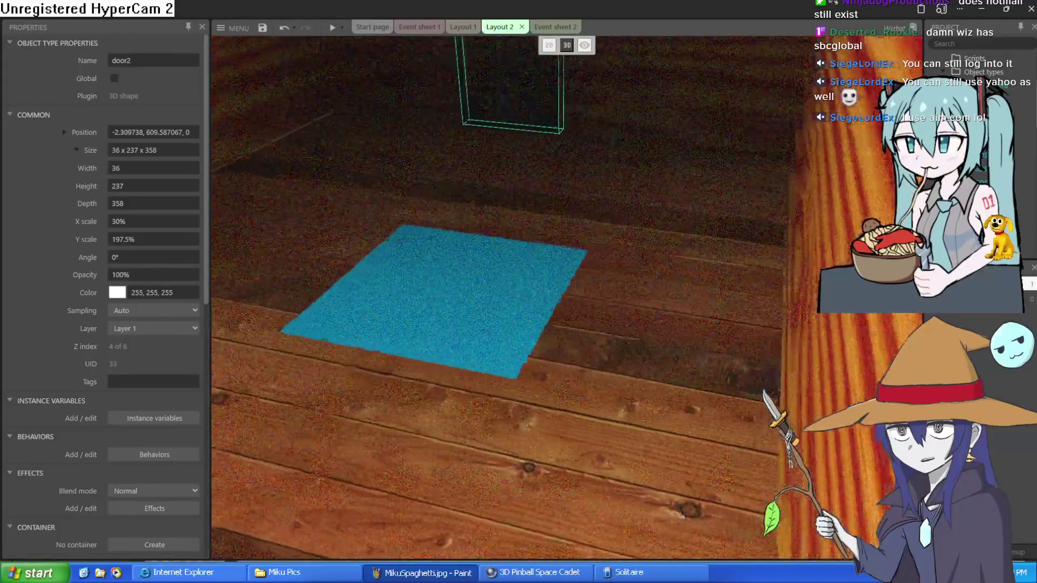
Select the cyan Sprite2 floor tile, then orbit the wooden house model in Blockbench.
left_click(612, 278)
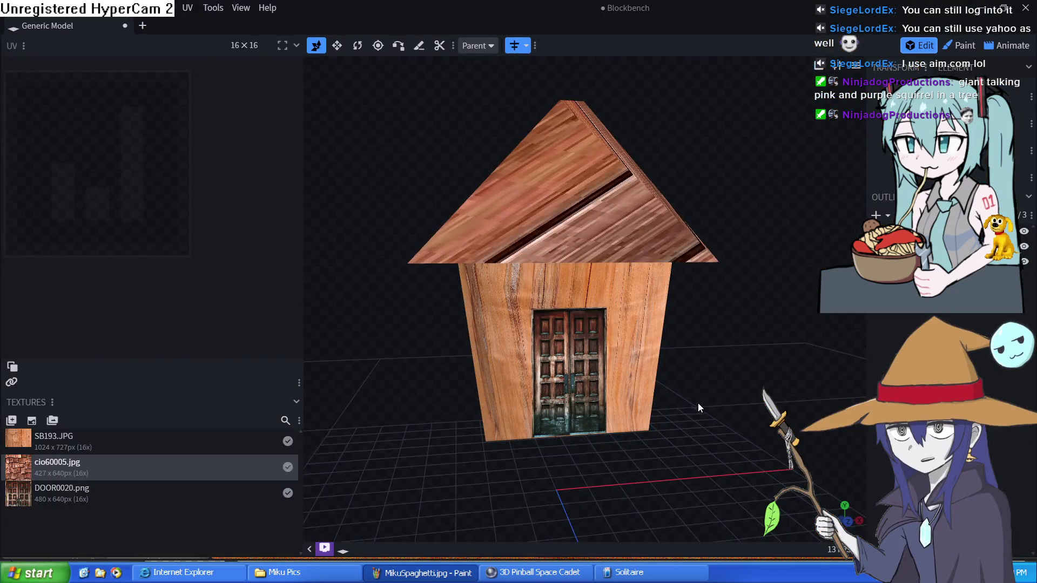
mouse_move(698, 403)
left_mouse_down()
mouse_move(720, 402)
mouse_move(633, 449)
mouse_move(536, 350)
mouse_move(601, 345)
mouse_move(672, 389)
mouse_move(801, 423)
mouse_move(774, 474)
mouse_move(740, 439)
mouse_move(734, 366)
mouse_move(708, 387)
left_mouse_up()
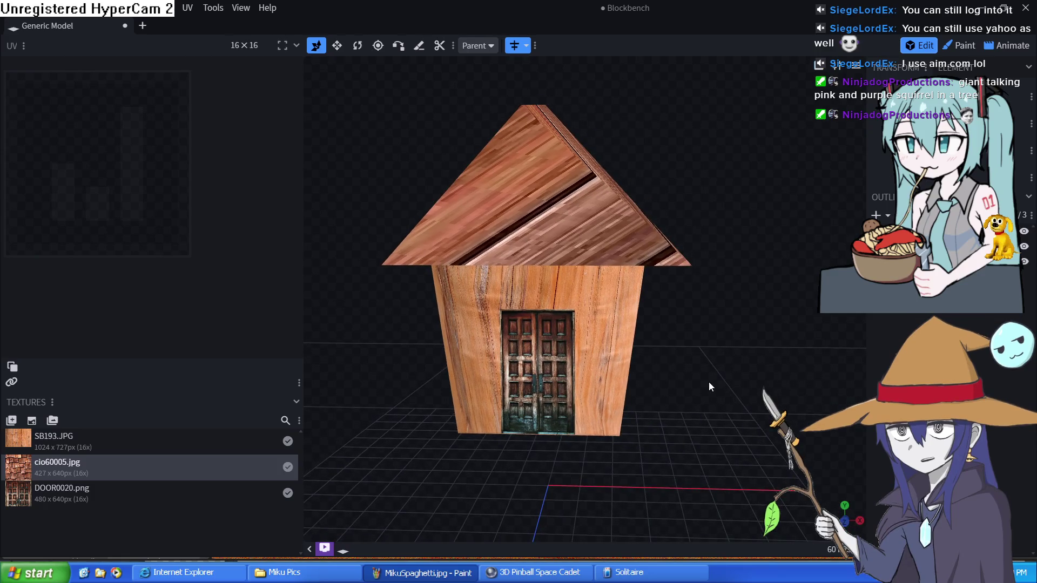
Orbit the Blockbench house model to a level front view.
left_click_drag(709, 382, 711, 377)
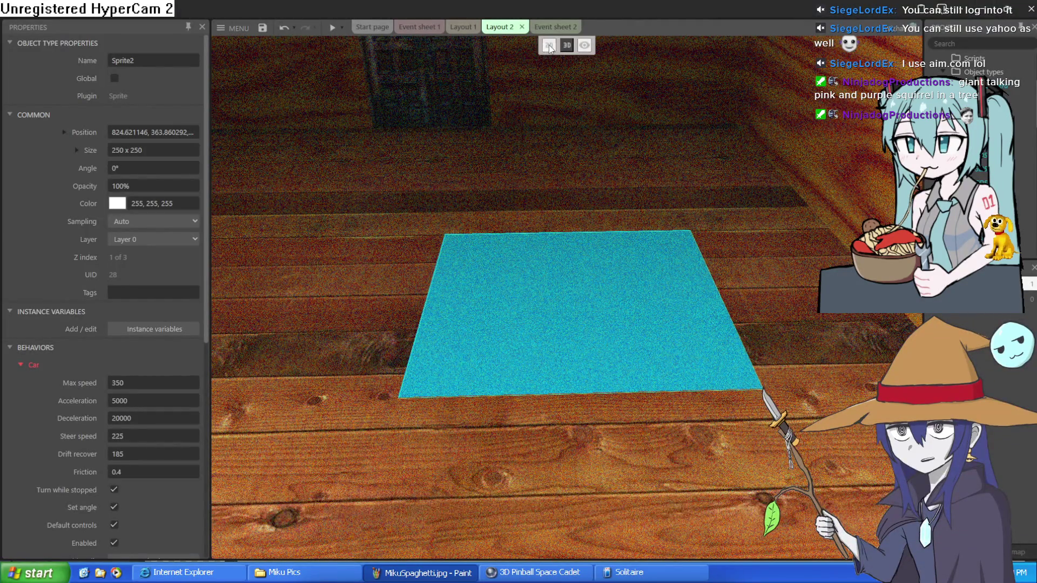
In 2D view, narrow the cyan Sprite2 from 250 to about 97 wide by dragging its sides.
left_click(549, 48)
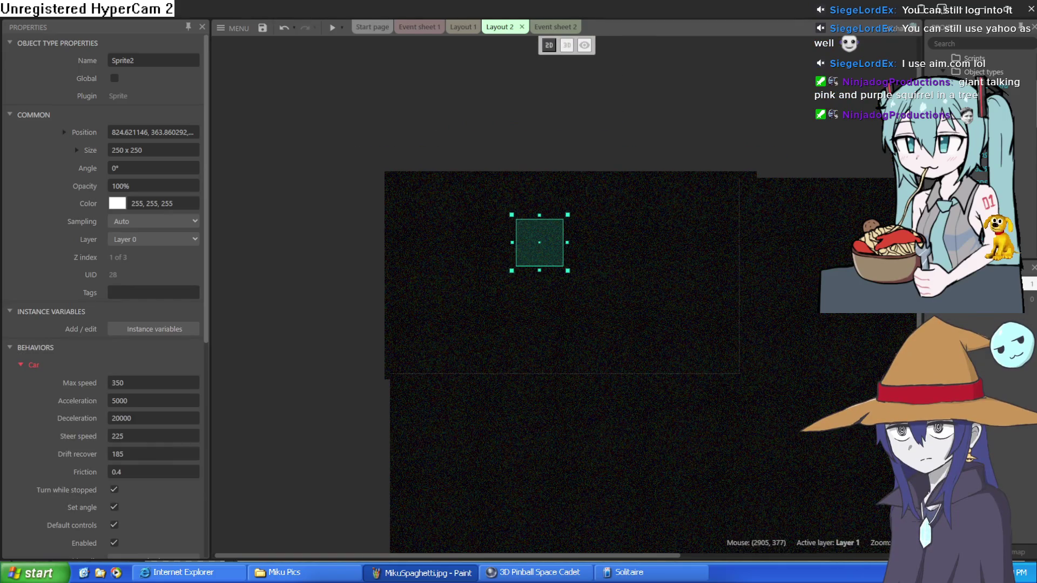
right_click(656, 268)
left_click(571, 109)
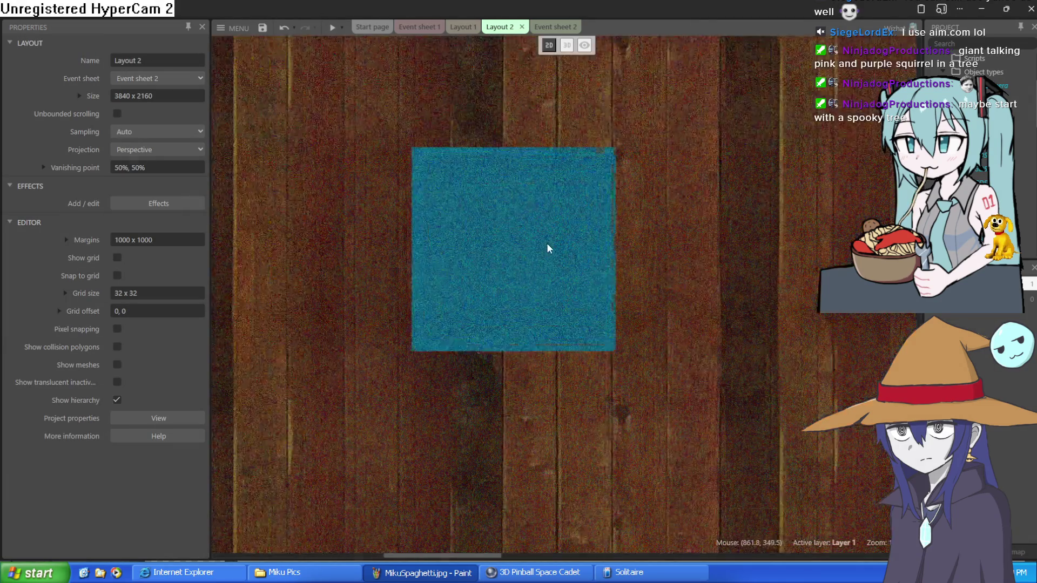
left_click(543, 253)
left_click_drag(627, 250, 543, 250)
left_click_drag(395, 250, 454, 250)
scroll(140, 308, "down", 5)
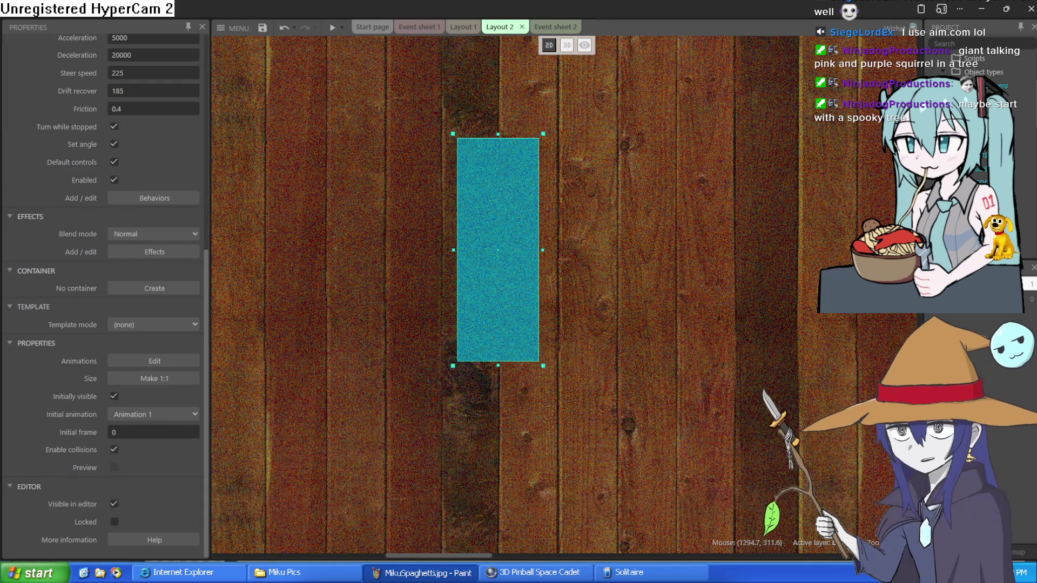
scroll(116, 426, "down", 3)
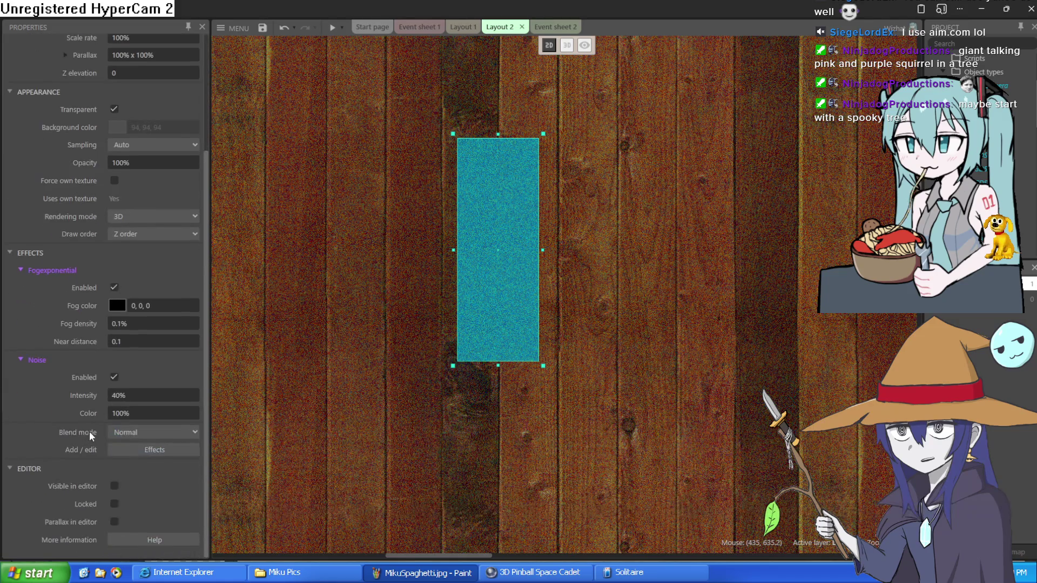
Hide the dark noise layer in the editor.
left_click(114, 487)
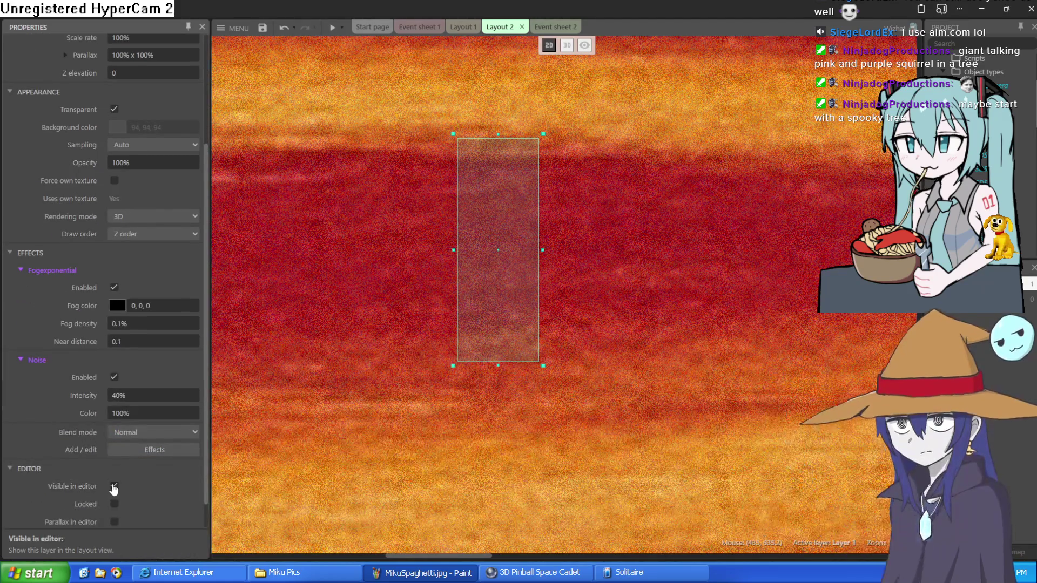
left_click(114, 486)
left_click(114, 488)
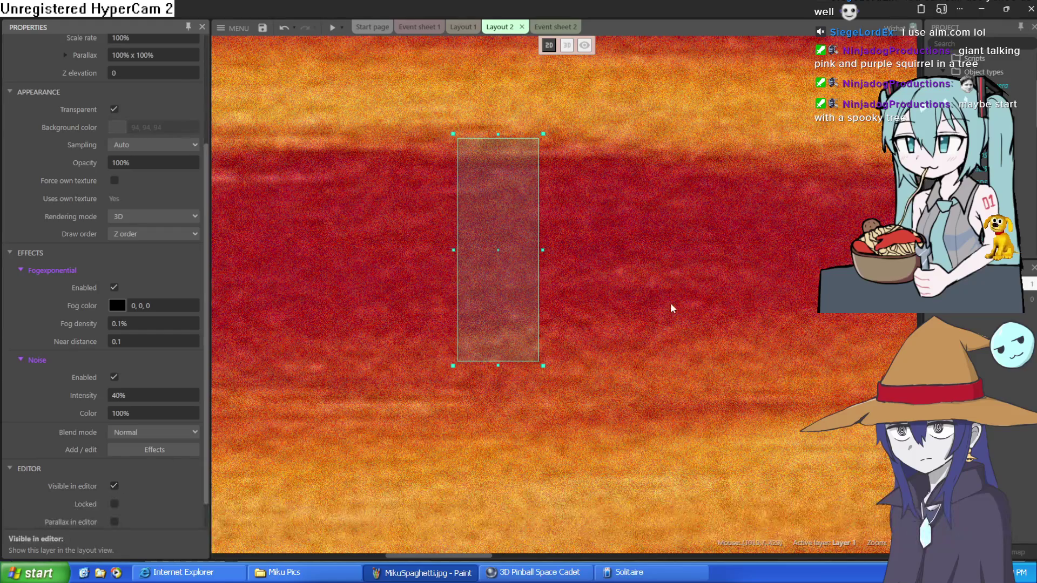
scroll(671, 308, "down", 5)
scroll(672, 308, "up", 3)
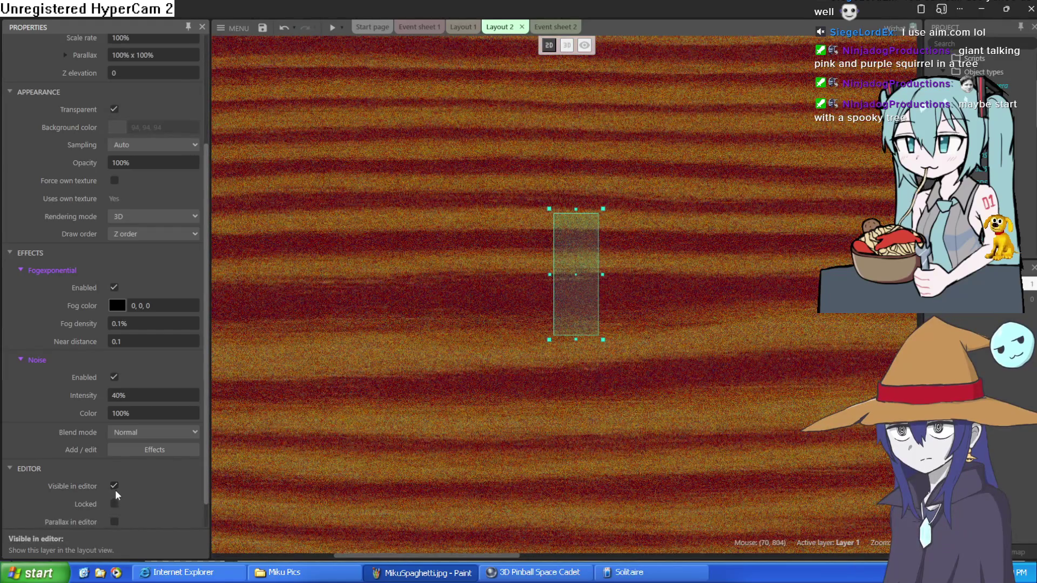
left_click(115, 488)
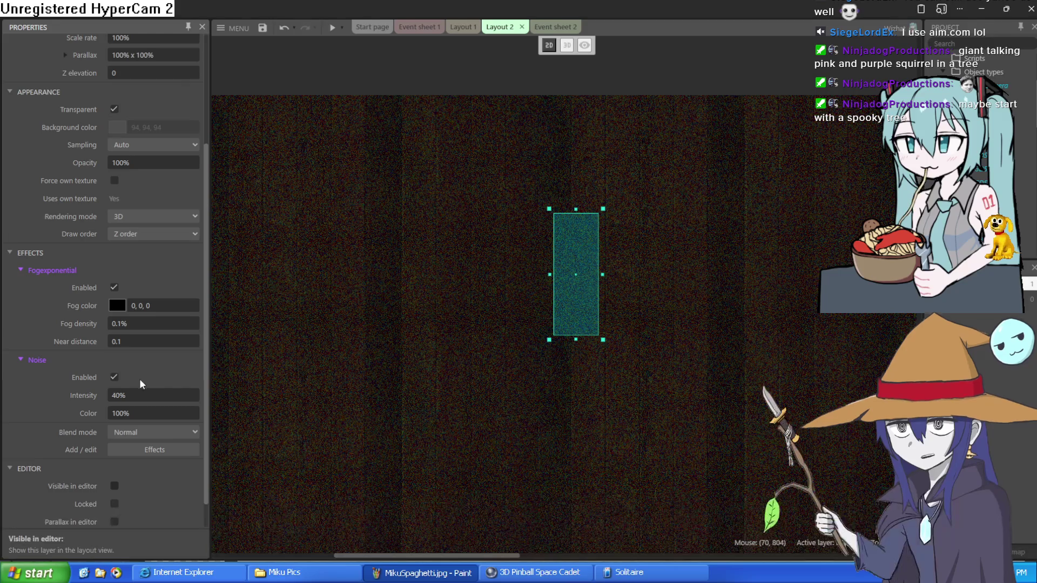
scroll(137, 411, "up", 5)
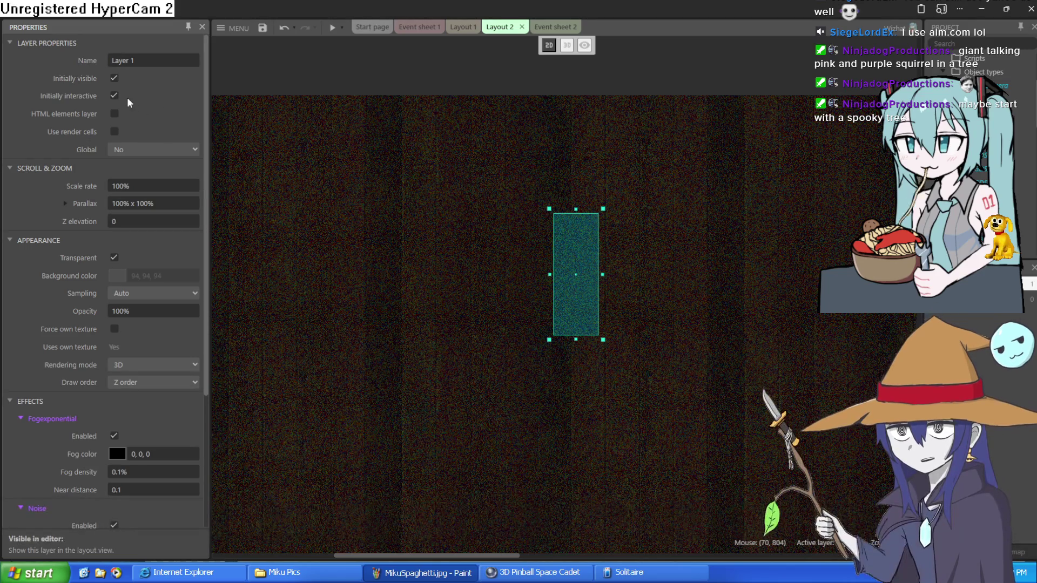
scroll(127, 108, "down", 5)
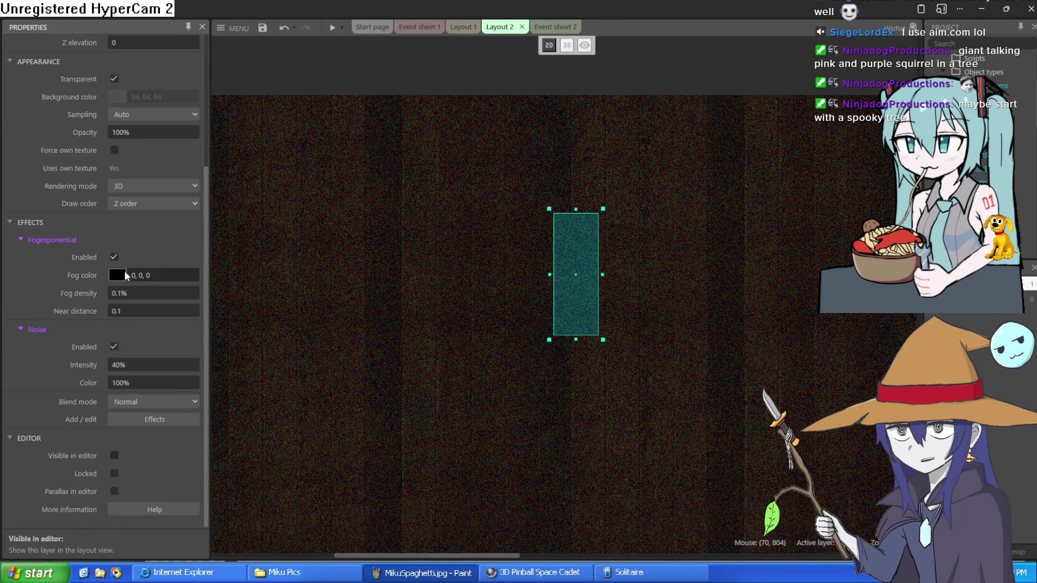
Disable the Fogexponential effect so the wooden floor shows brightly.
left_click(115, 258)
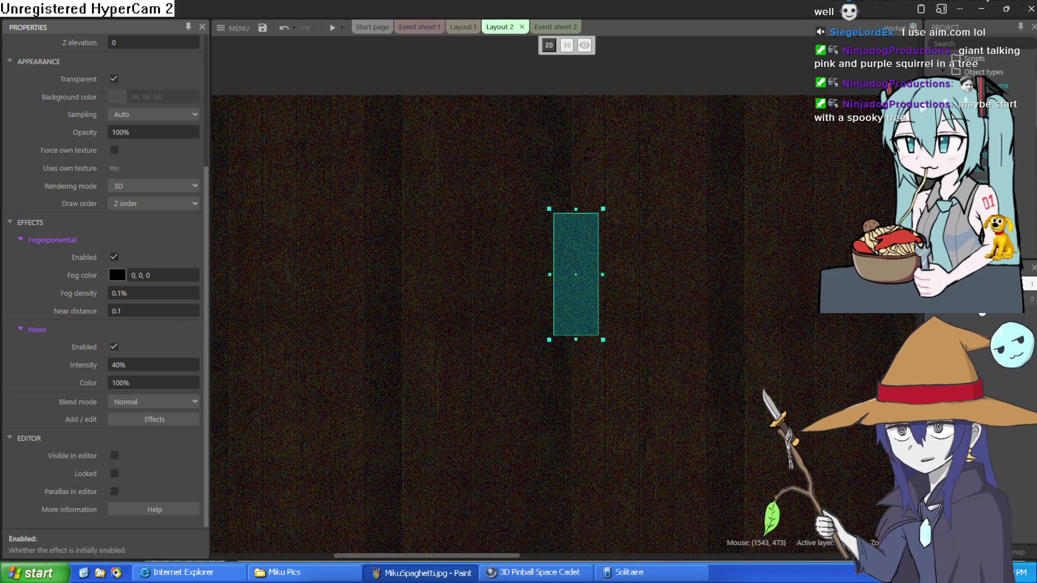
key("ctrl+z")
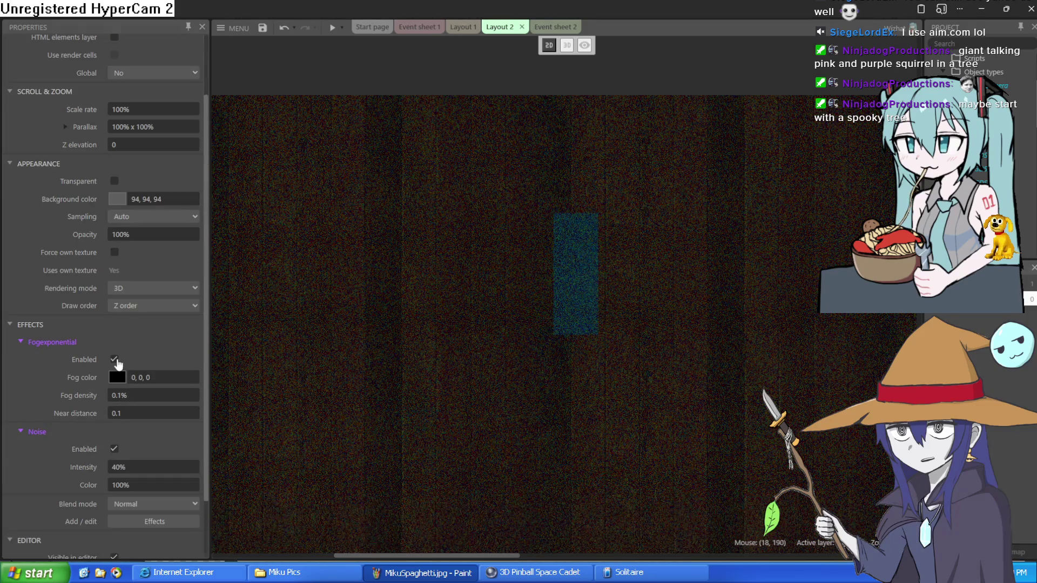
left_click(114, 360)
left_click(542, 273)
scroll(556, 265, "up", 2)
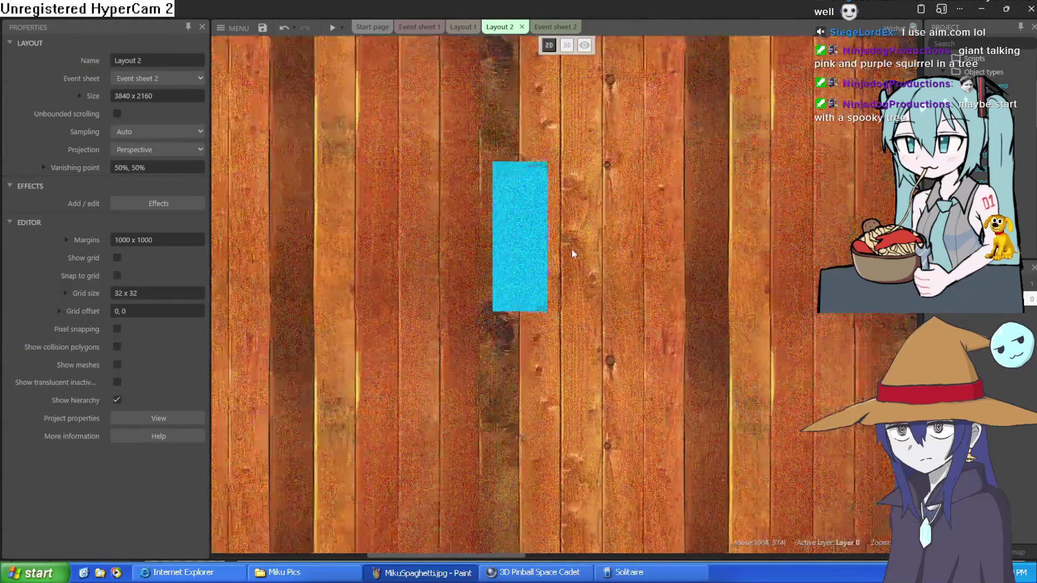
scroll(572, 252, "up", 1)
Shorten the cyan sprite's top and bottom edges into a square, then run a preview.
left_click(510, 227)
left_click_drag(509, 144, 511, 217)
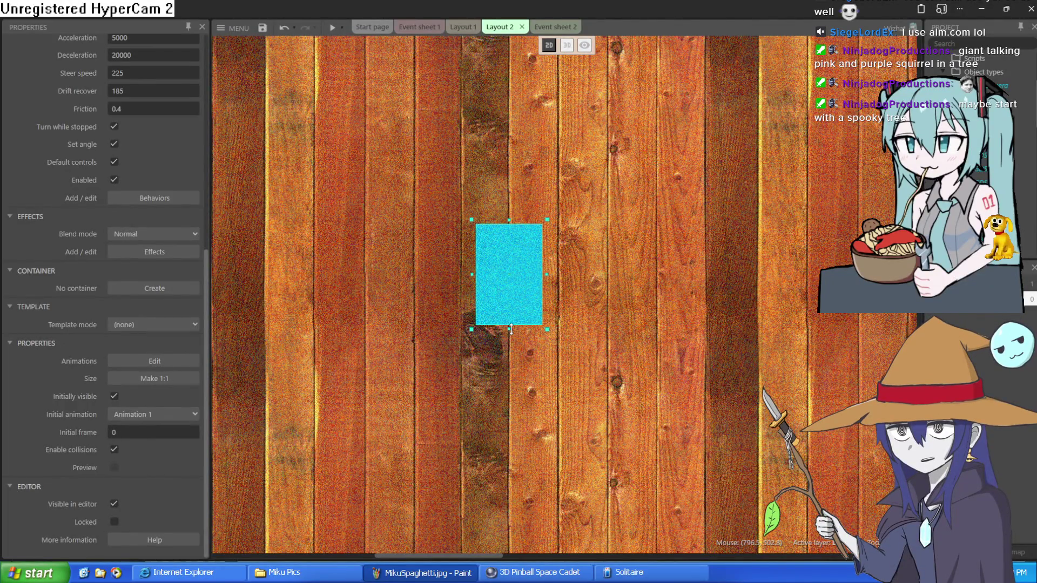
left_click_drag(511, 327, 514, 293)
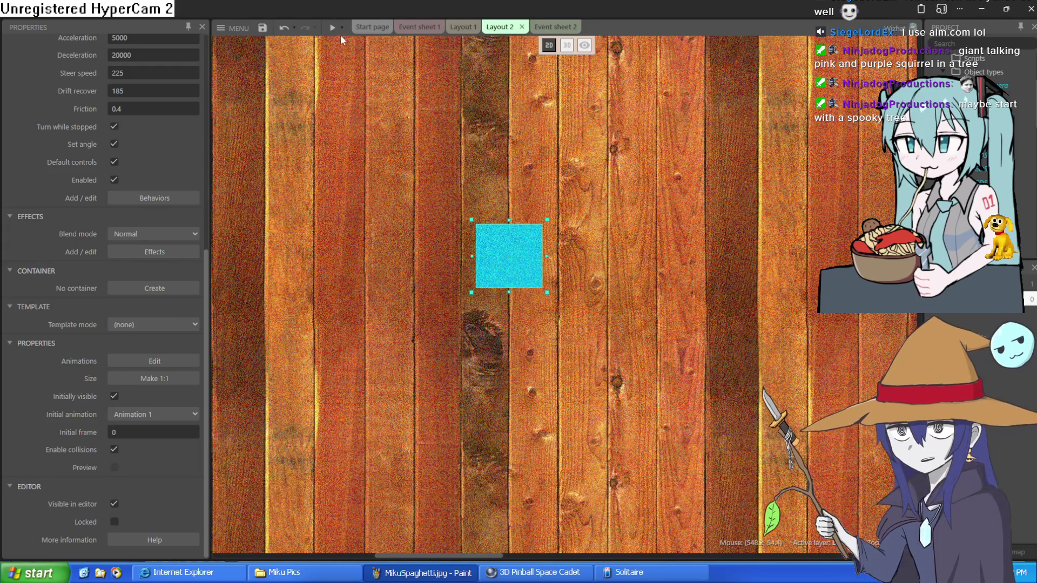
left_click(333, 29)
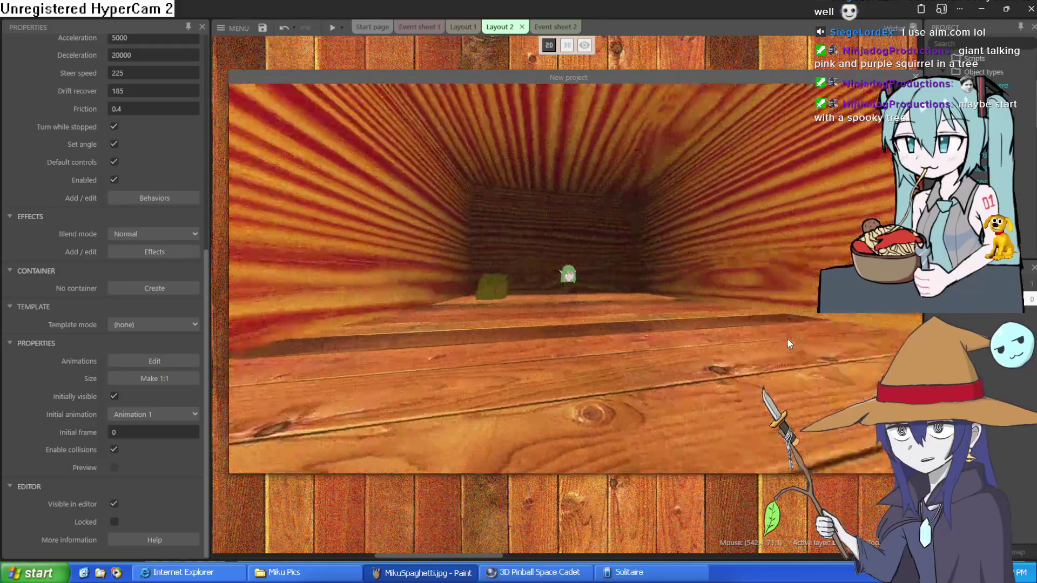
key("Right")
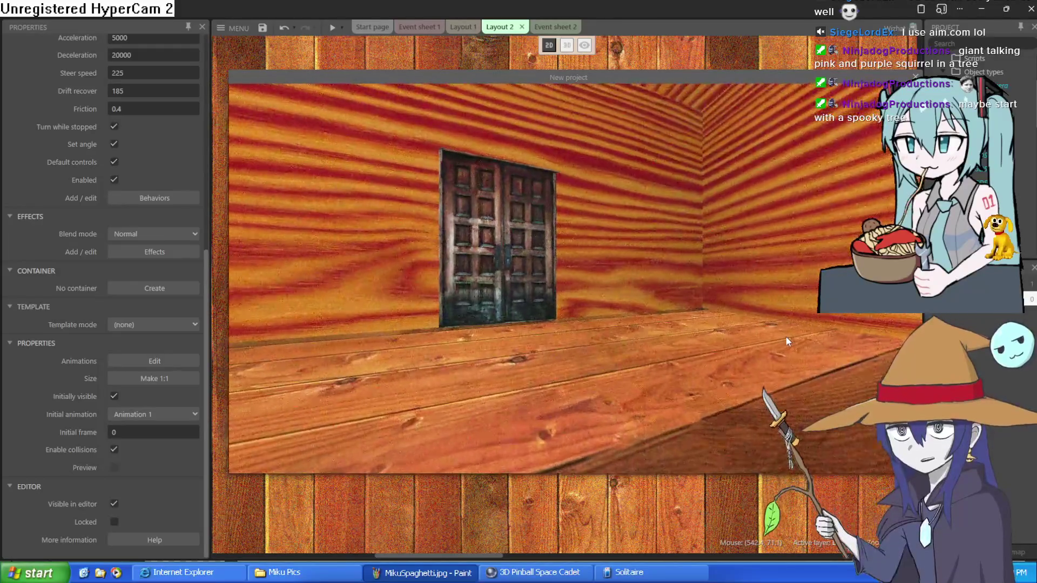
key("Down")
key("Up")
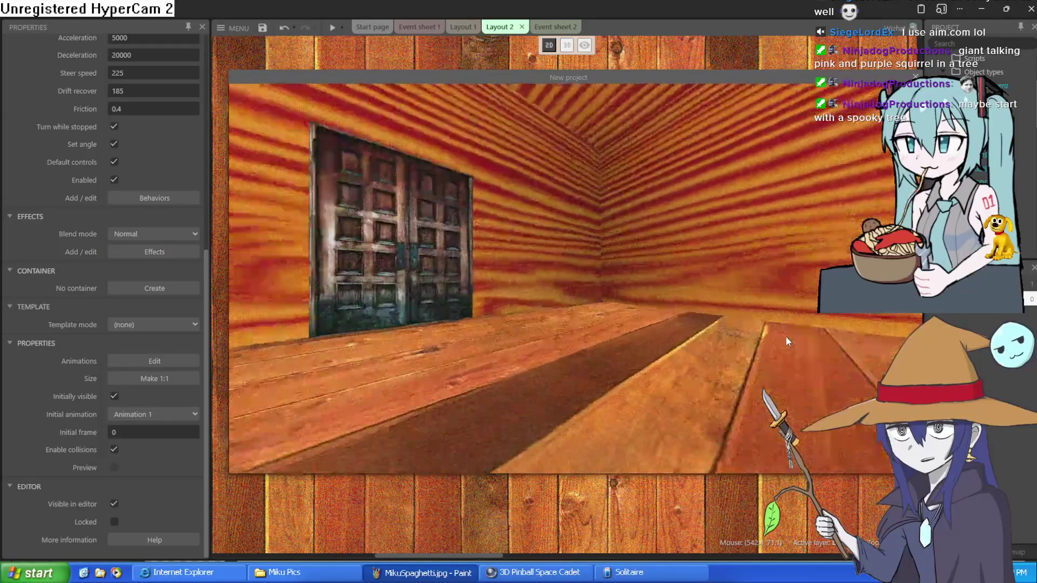
key("Right")
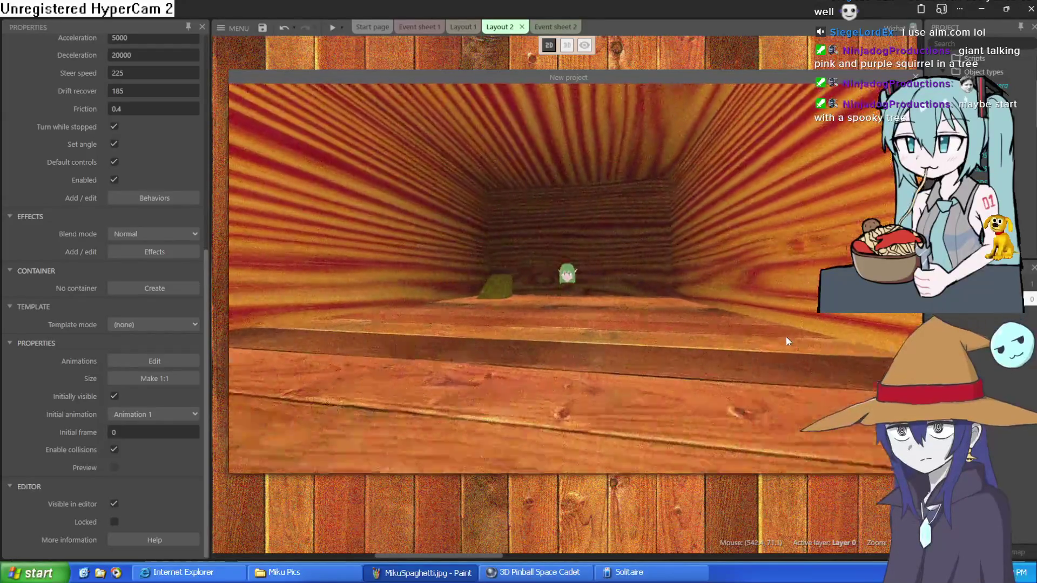
key("Left")
key("Up")
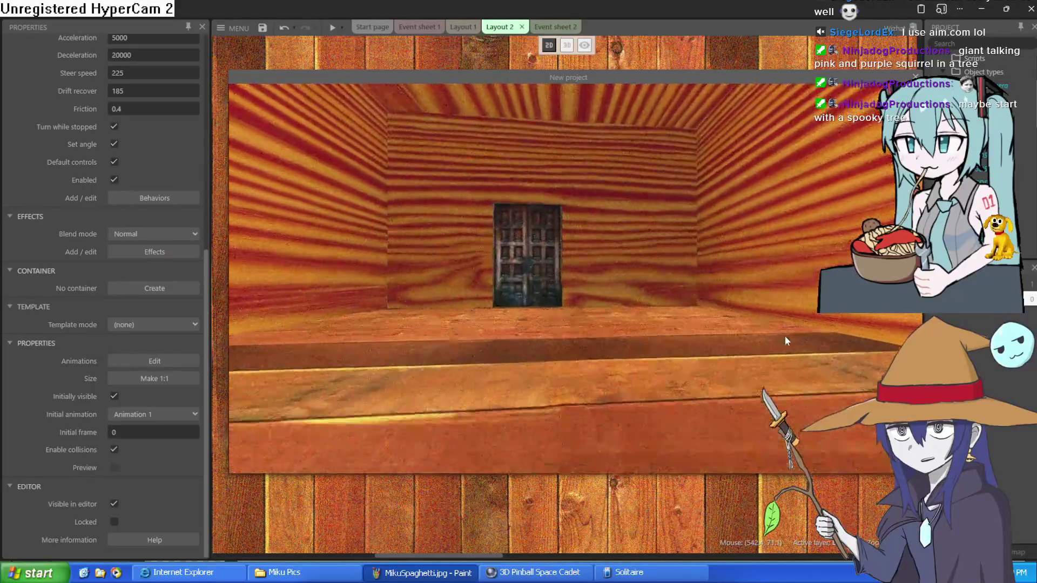
key("Up")
key("Right")
key("Left")
key("Up")
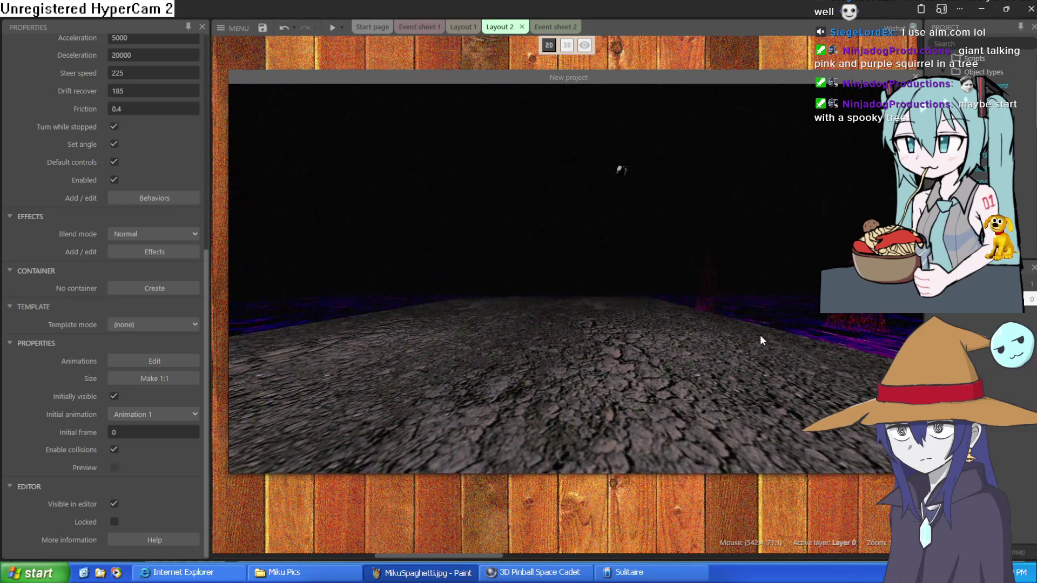
key("Right")
key("Up")
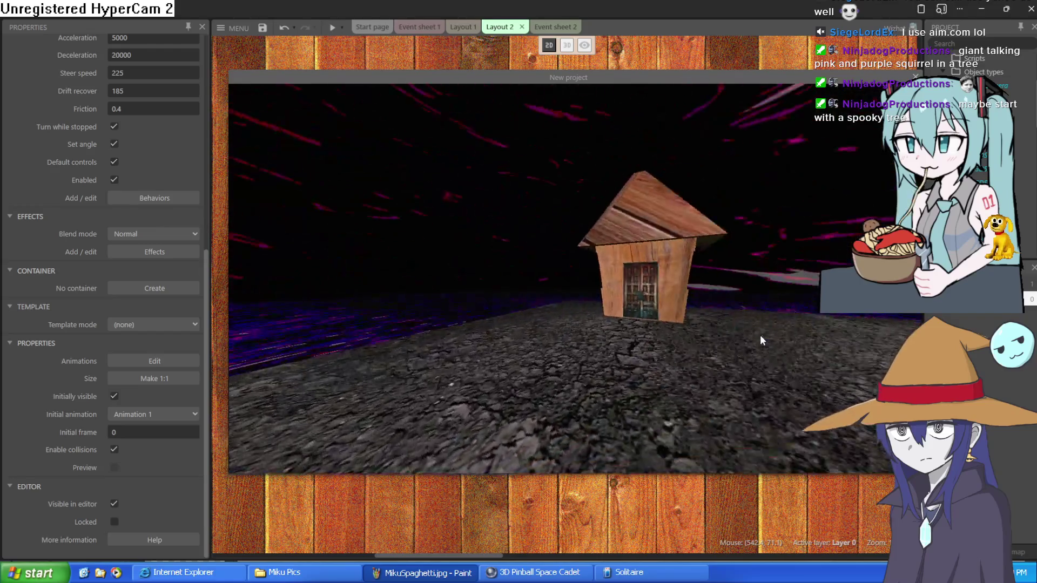
key("Up")
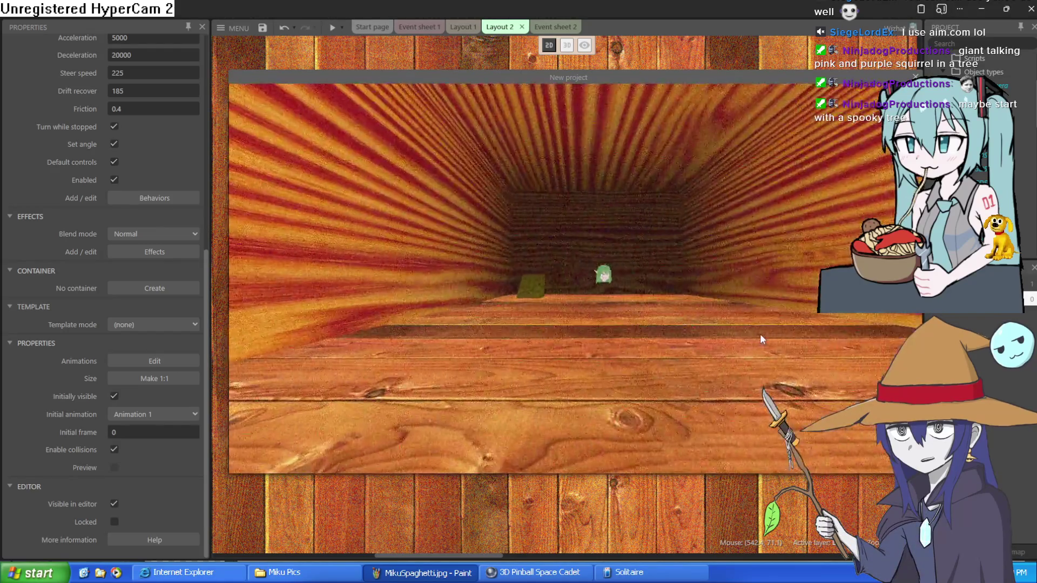
key("Left")
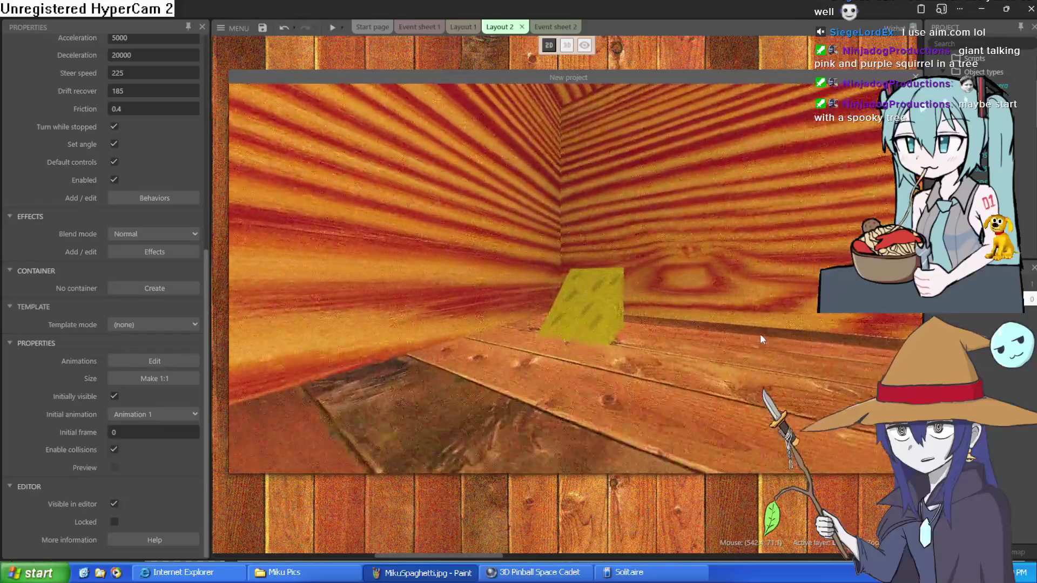
key("Left")
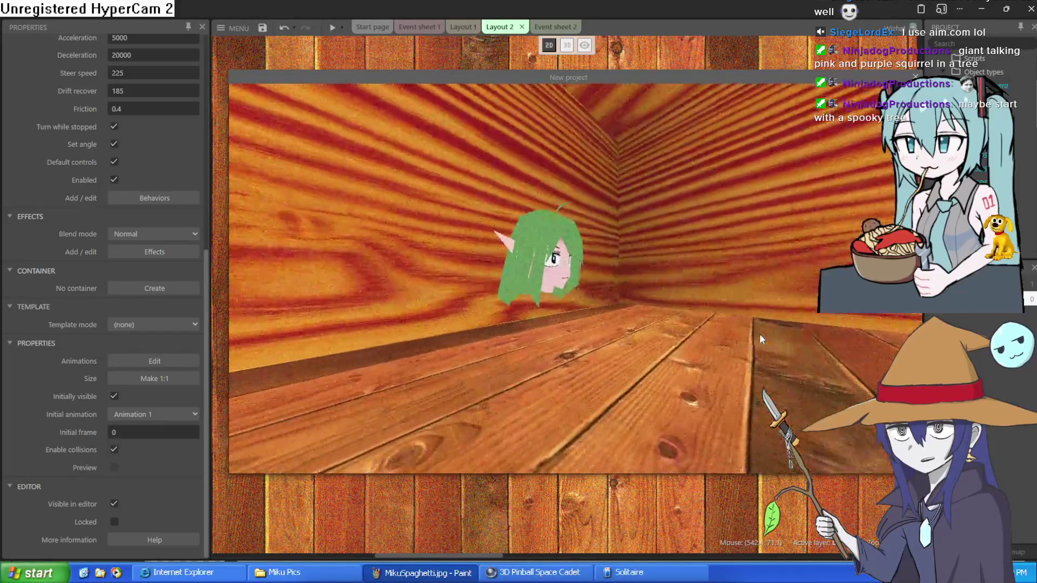
key("Up")
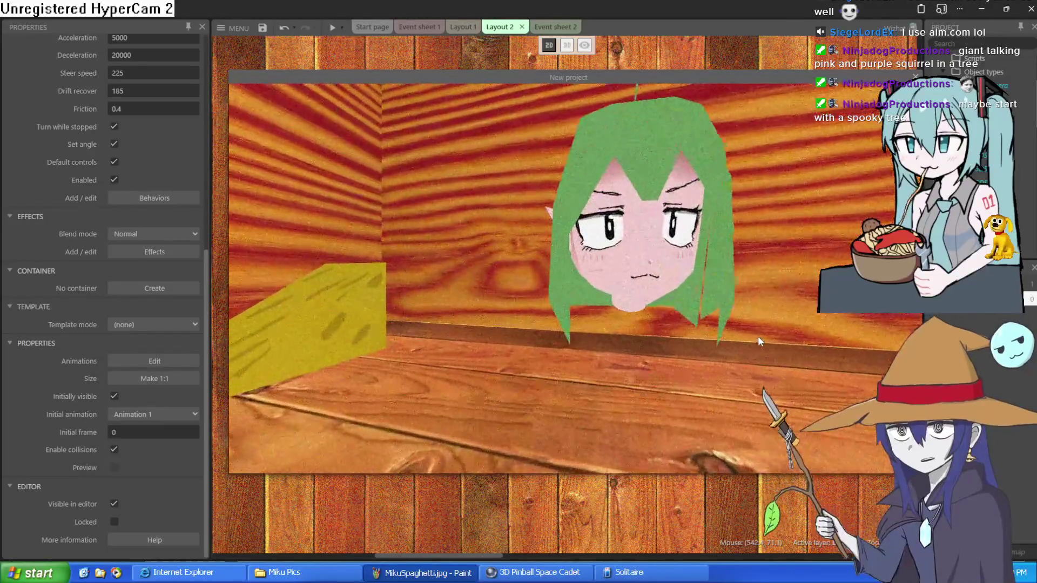
key("Right")
key("Right")
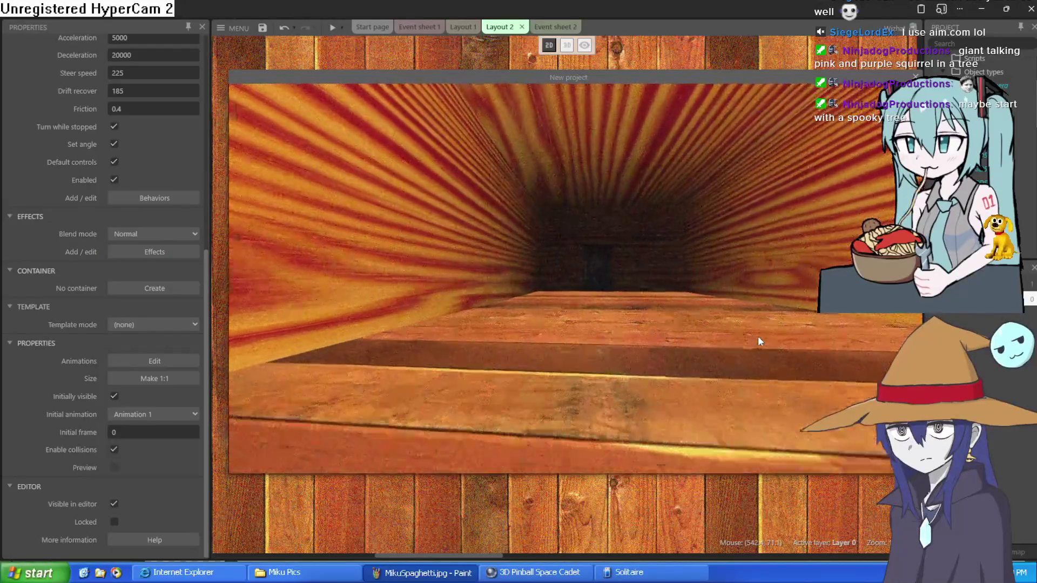
key("Up")
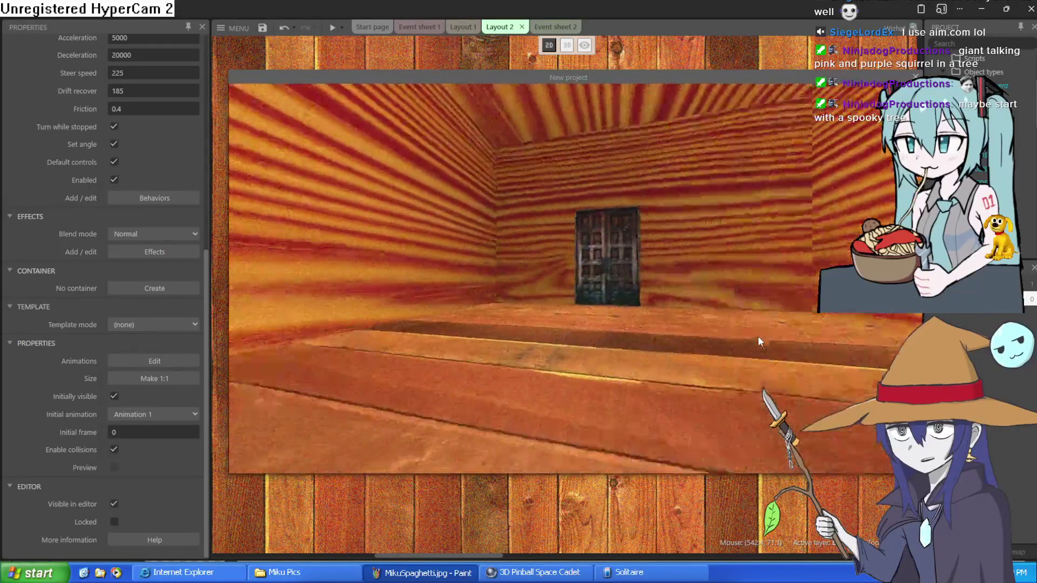
key("Left")
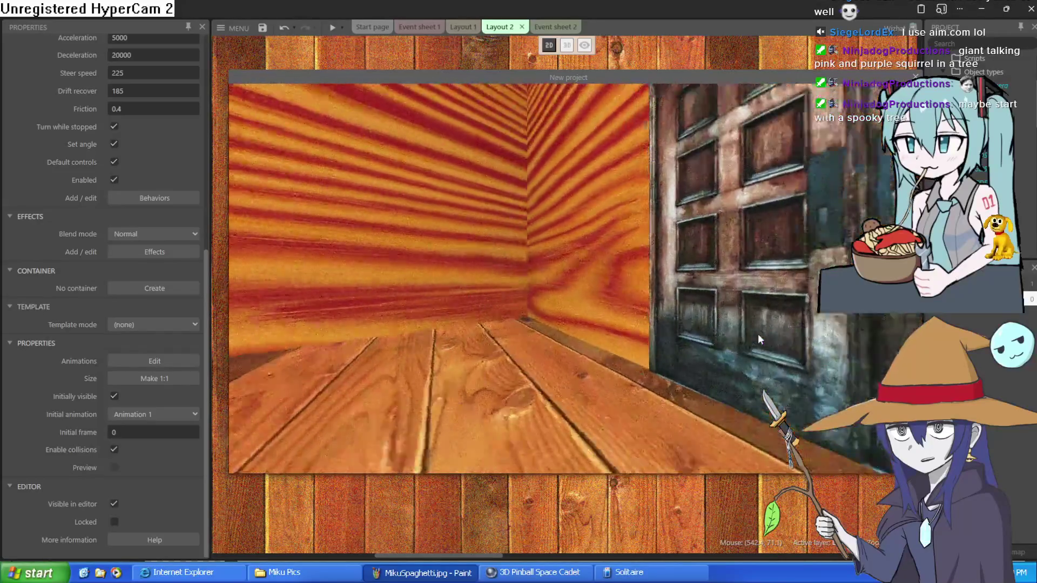
key("Up")
key("Right")
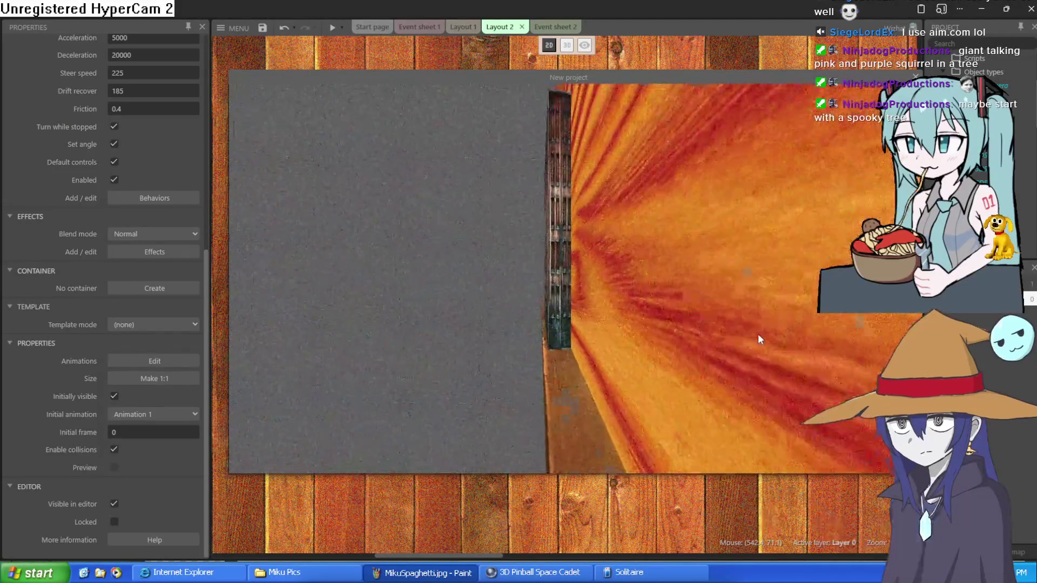
key("Up")
key("Left")
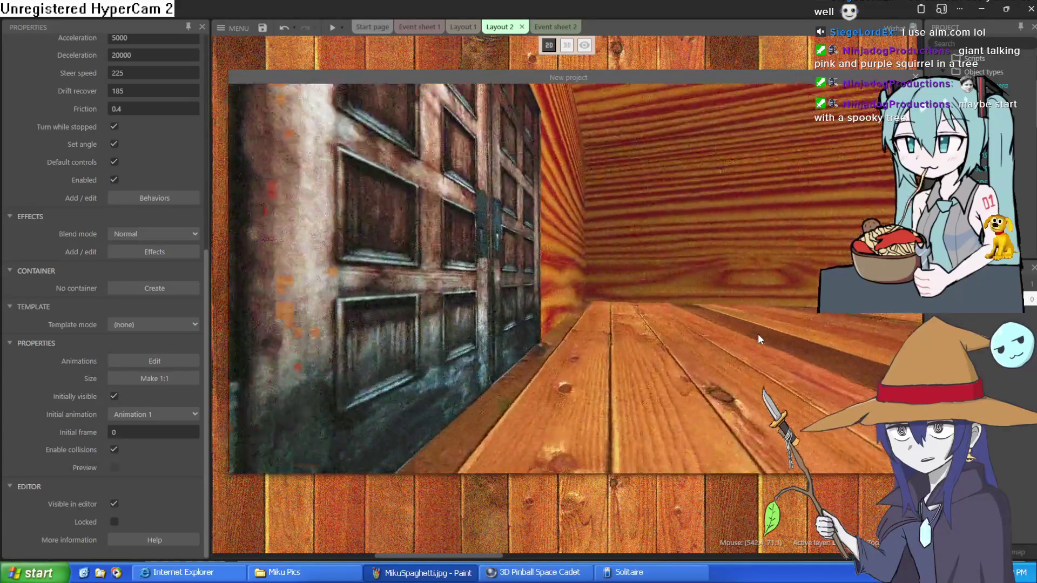
key("Right")
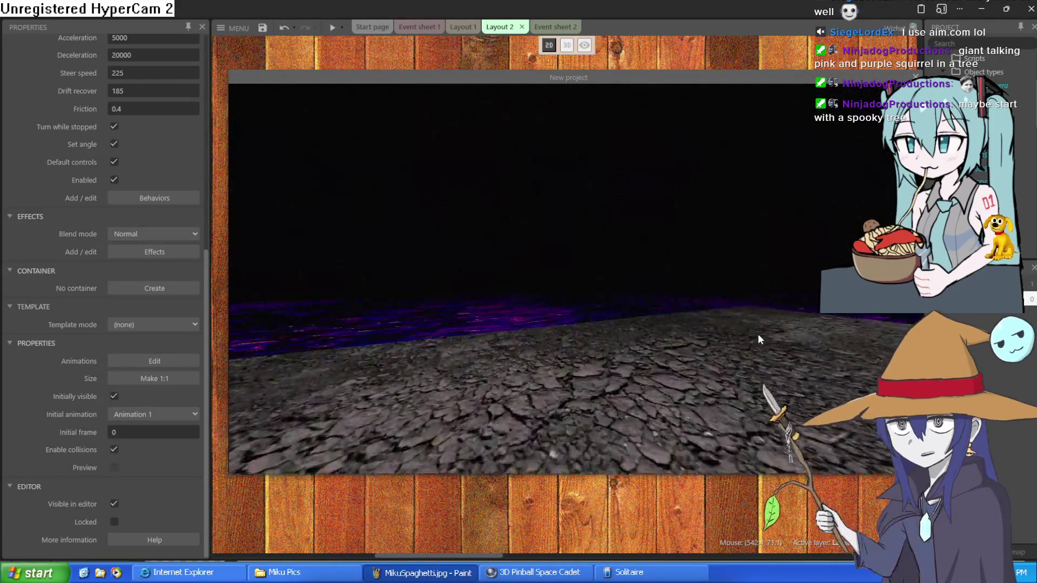
key("Right")
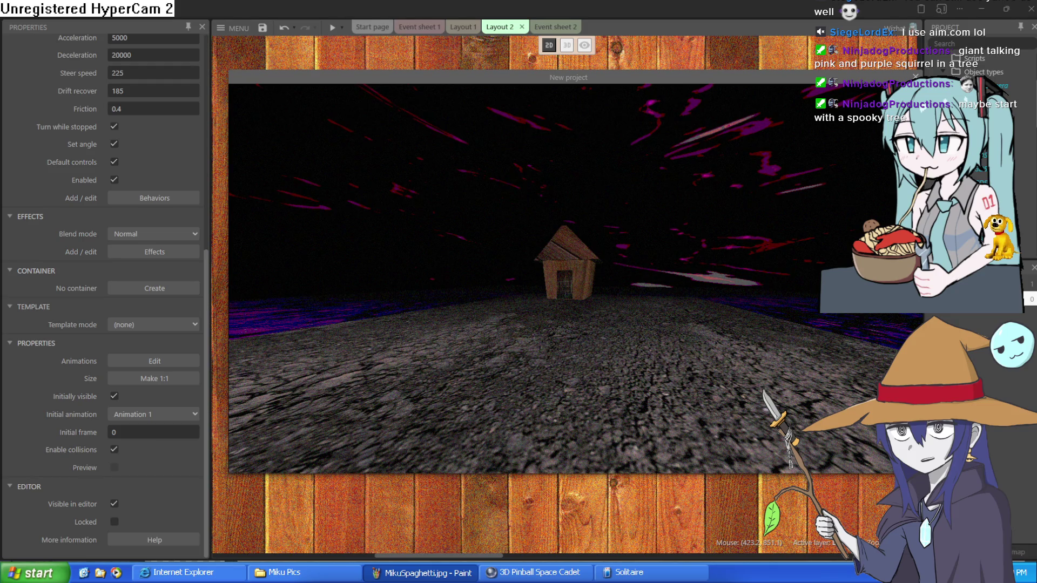
key("alt+F4")
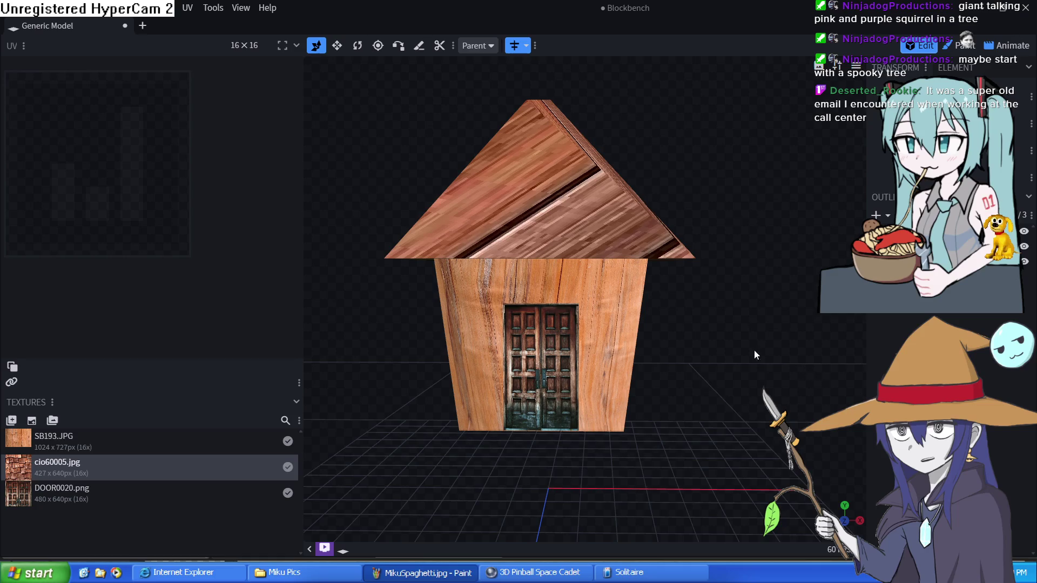
Zoom out on the wooden house model in the Blockbench viewport.
scroll(727, 351, "down", 4)
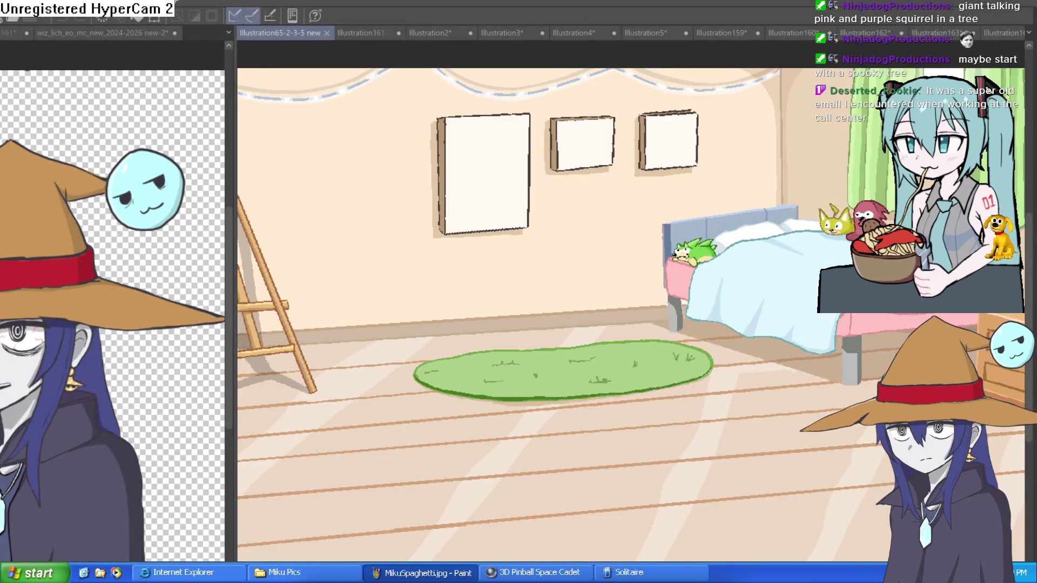
Browse the open drawings from Illustration164 back to the Illustration65-2-3-5 bedroom scene.
left_click(993, 27)
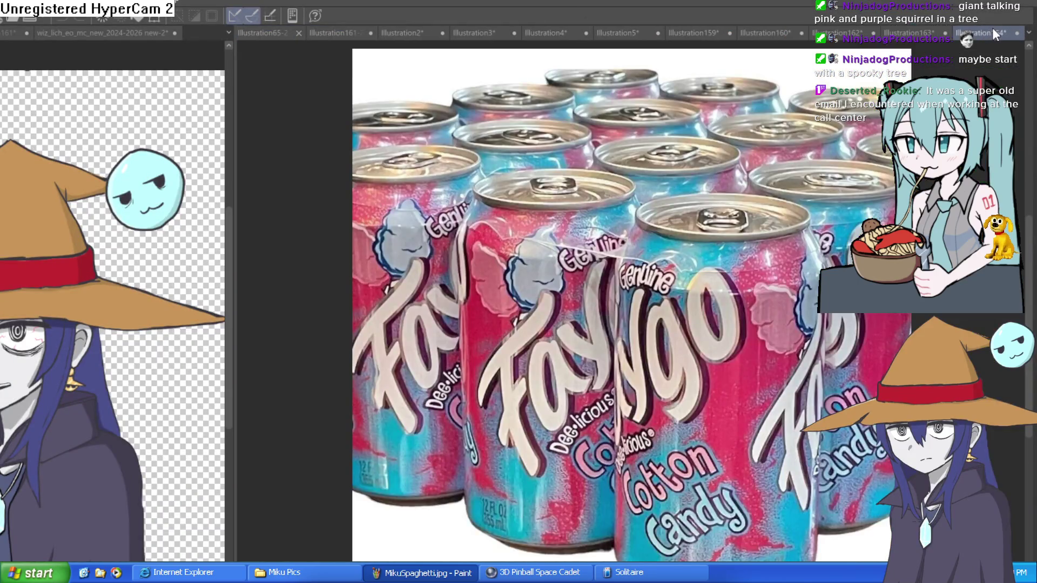
left_click(925, 34)
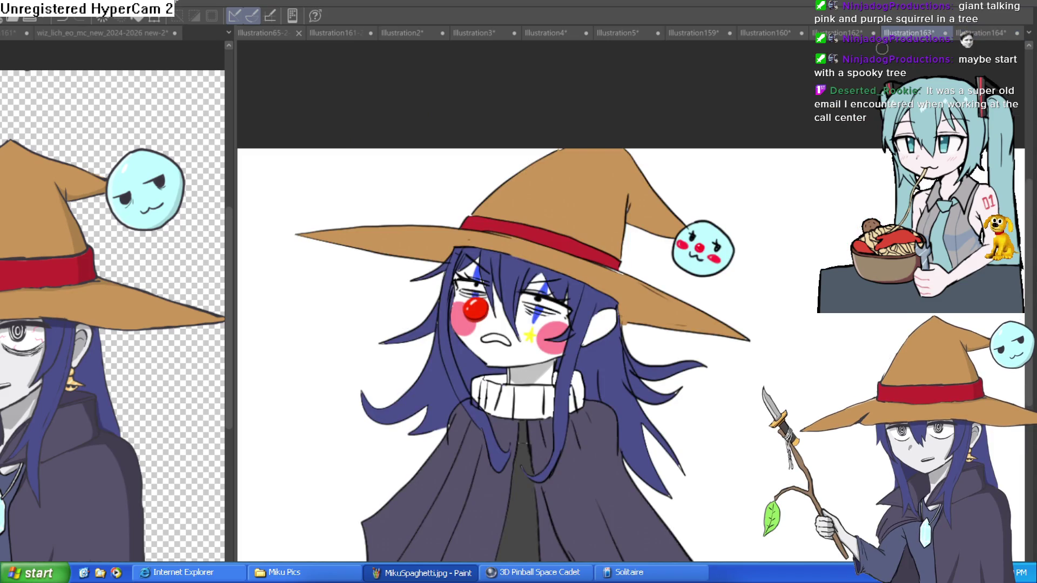
left_click(843, 36)
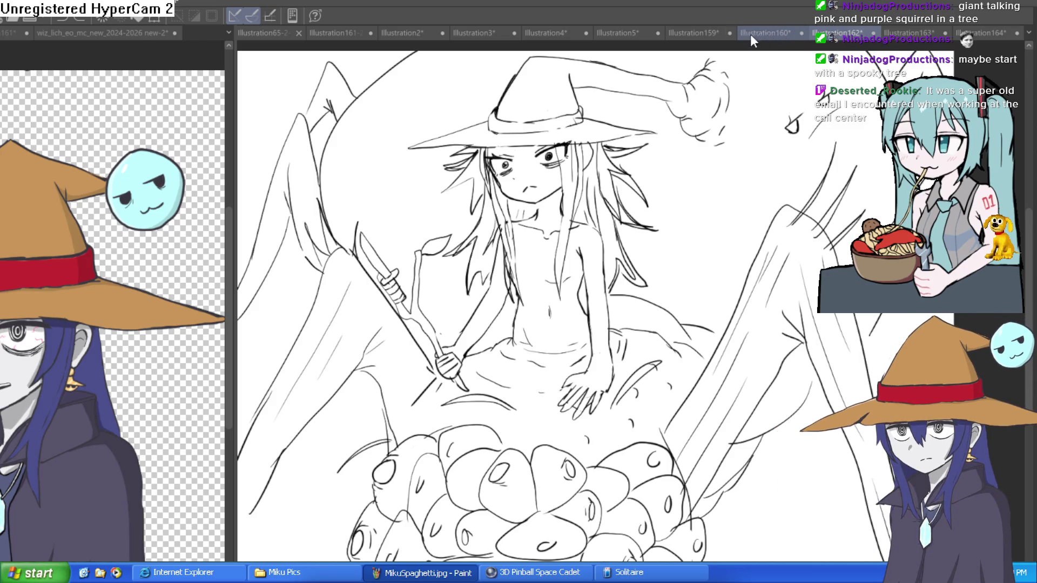
left_click(695, 32)
left_click(617, 32)
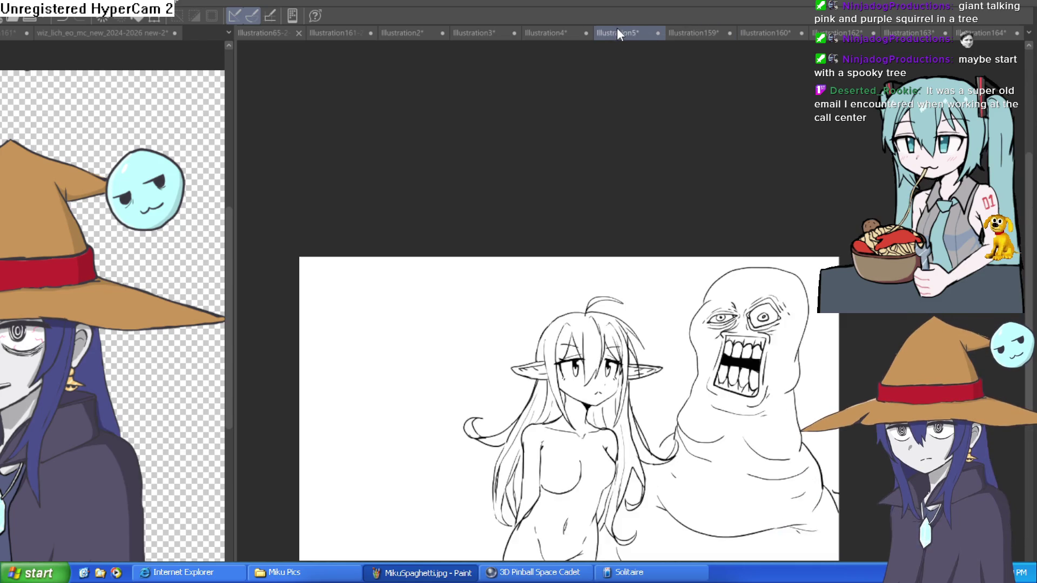
left_click(559, 28)
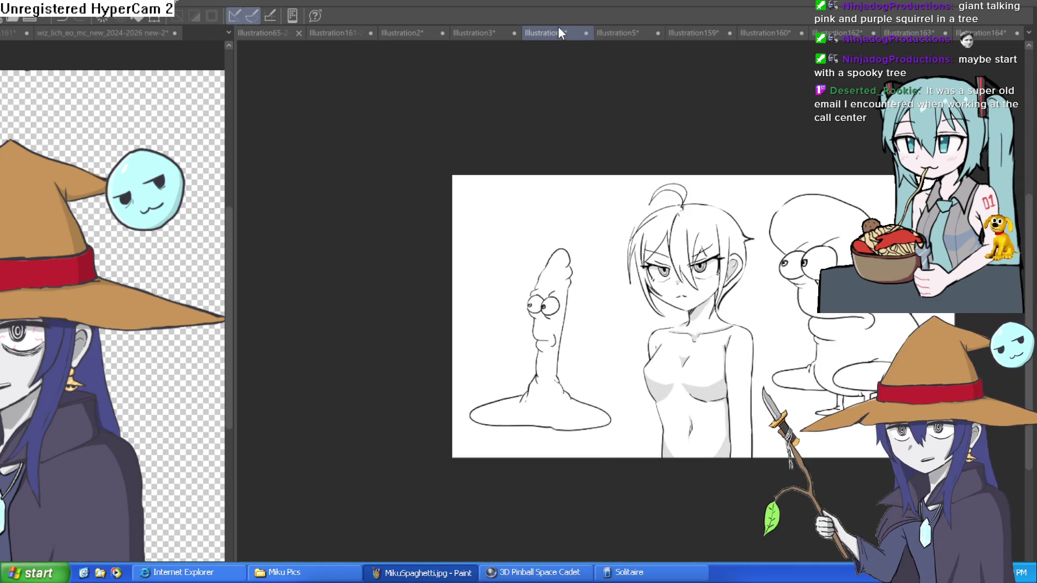
left_click(491, 26)
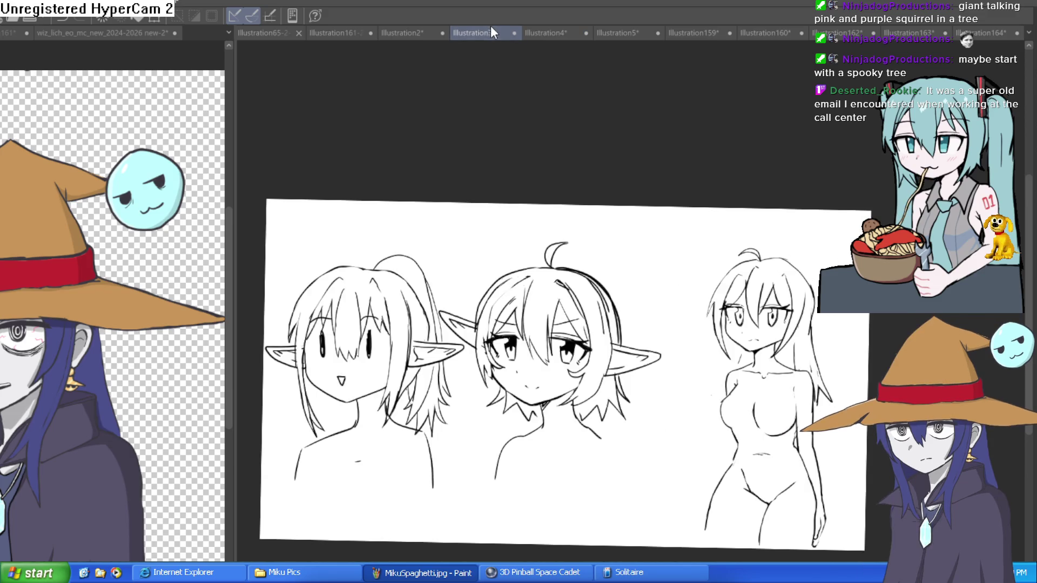
left_click(414, 32)
left_click(329, 33)
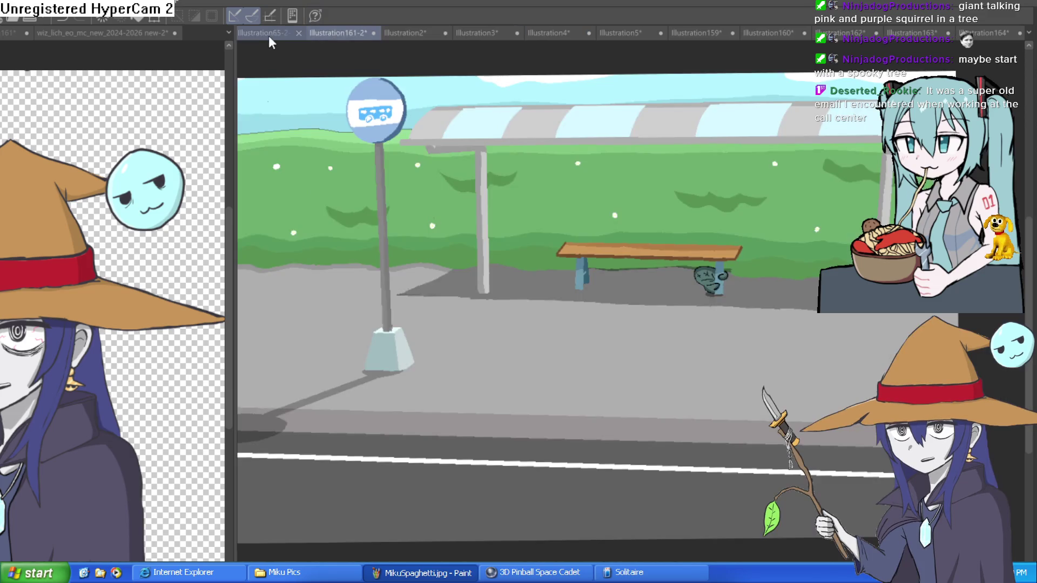
left_click(268, 34)
Close the split view and show the horned girl illustration fitted and mirrored horizontally.
left_click(82, 17)
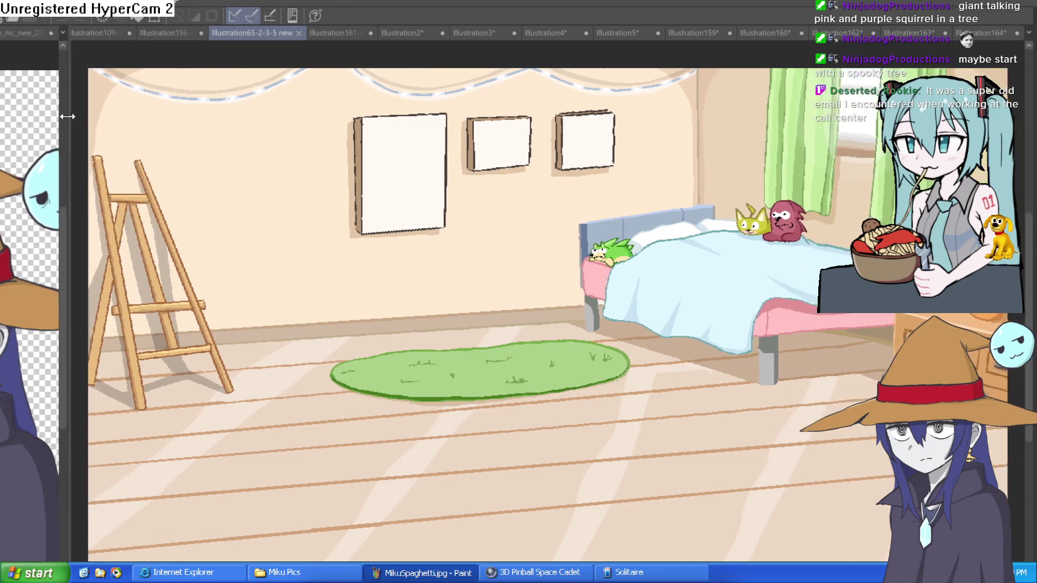
left_click(144, 34)
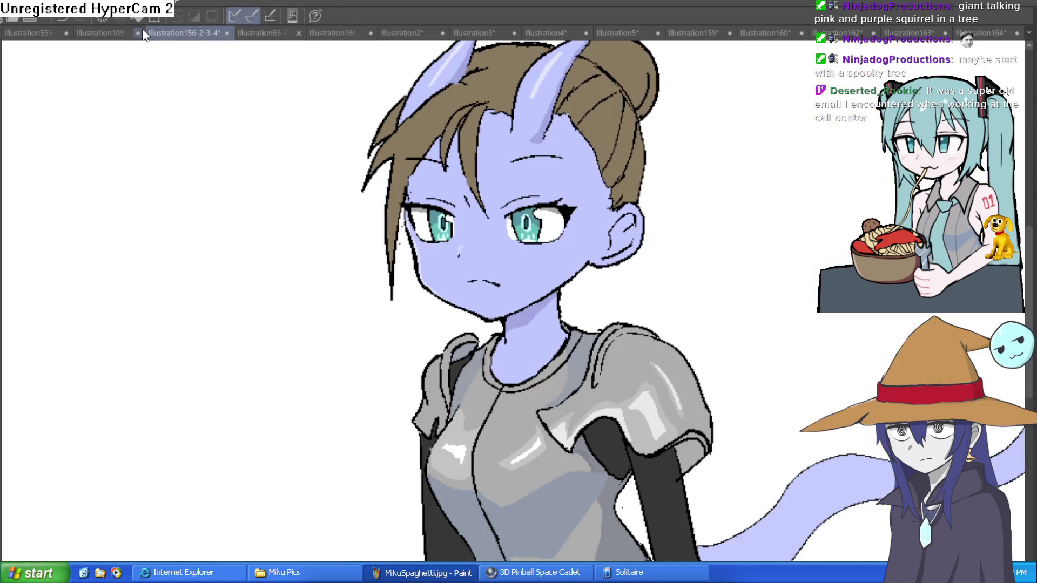
scroll(704, 355, "down", 4)
left_click_drag(701, 342, 595, 283)
scroll(577, 289, "up", 1)
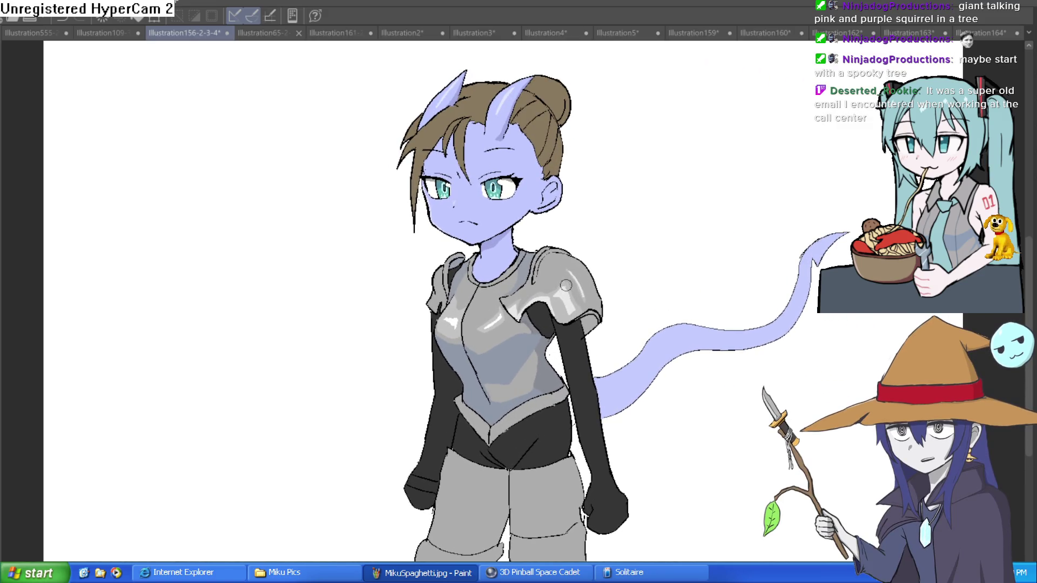
scroll(465, 265, "up", 1)
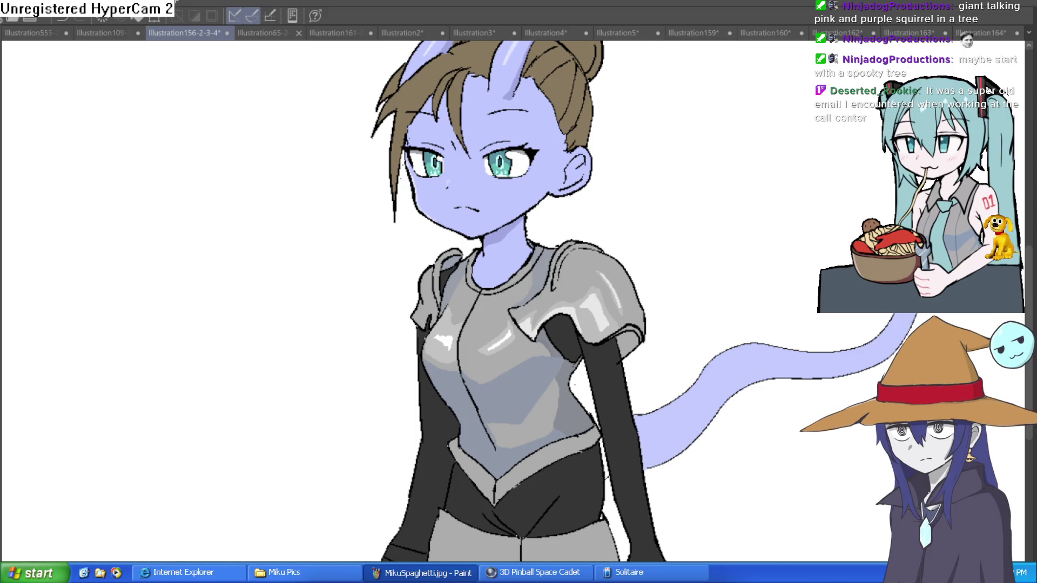
key("h")
key("h")
key("h")
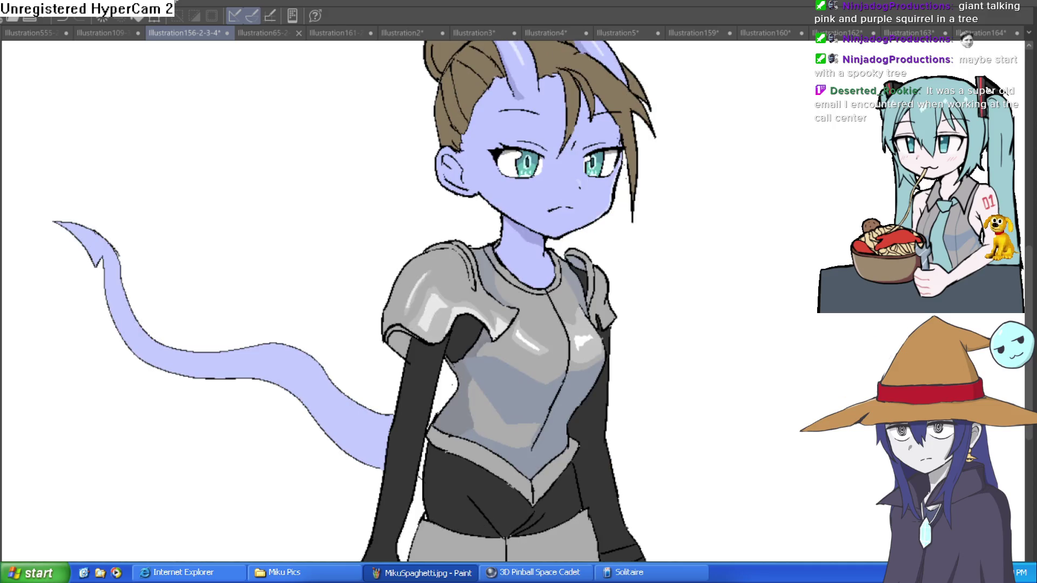
key("h")
key("h")
key("h")
key("h")
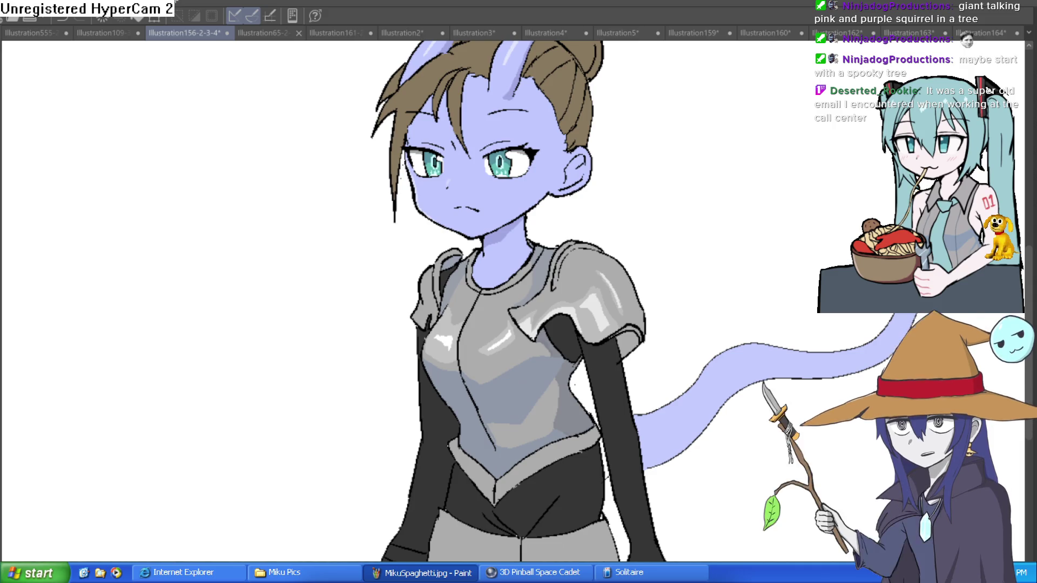
key("alt+Tab")
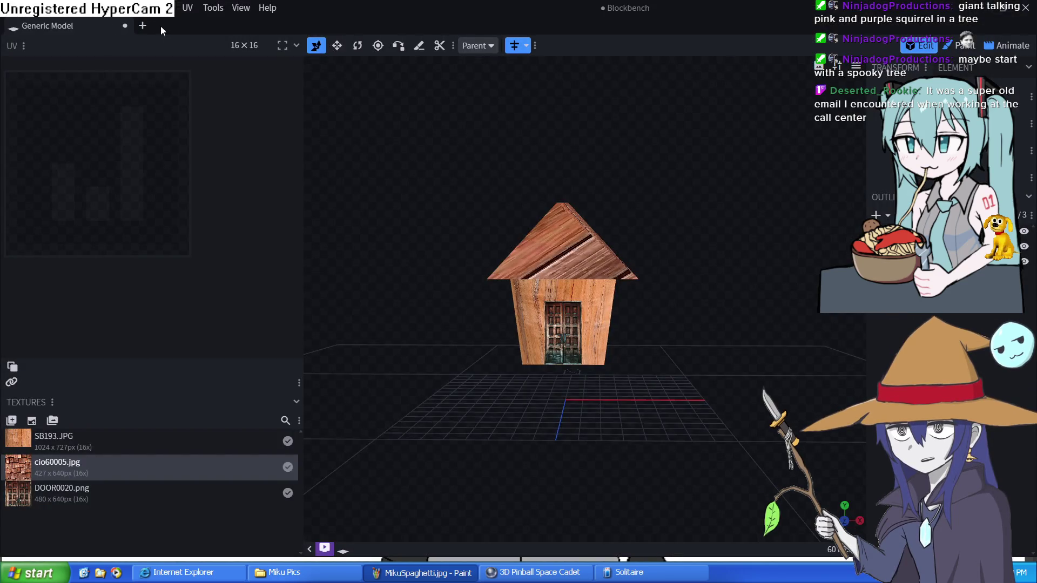
Create a new Generic Model project in a new Blockbench tab.
left_click(143, 27)
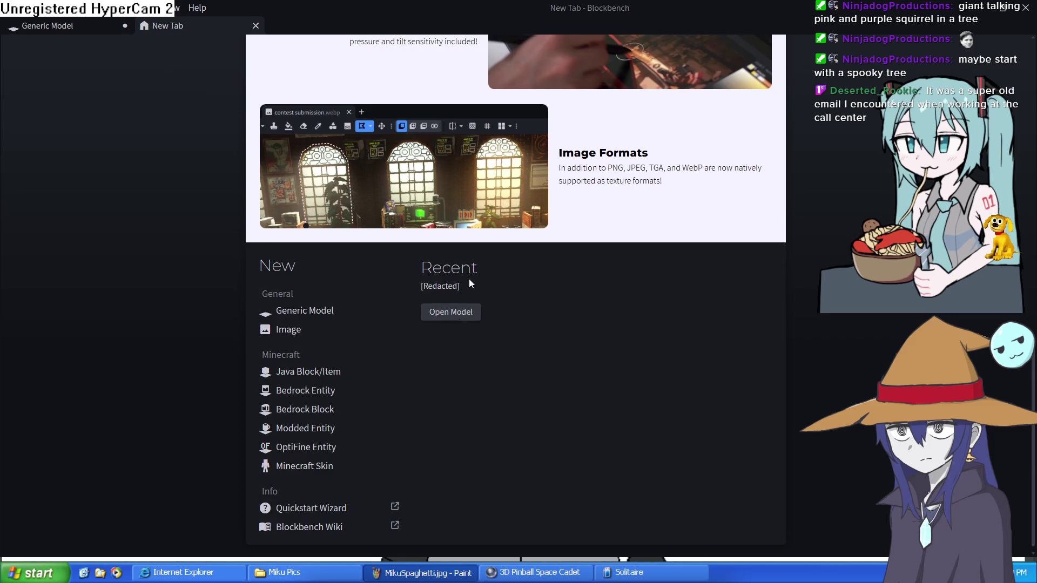
scroll(465, 259, "up", 8)
scroll(456, 227, "down", 6)
scroll(448, 227, "down", 3)
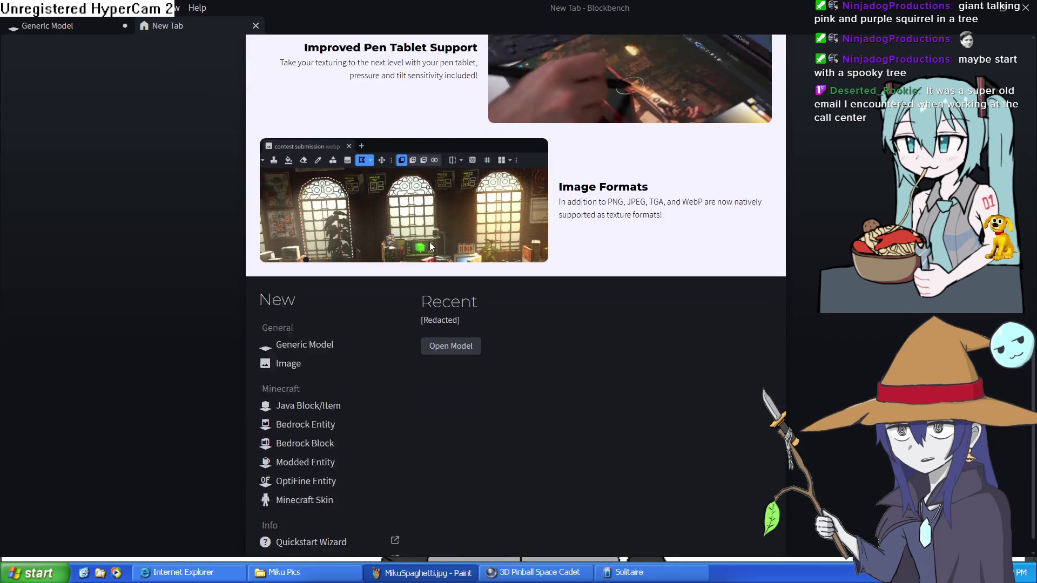
left_click(316, 308)
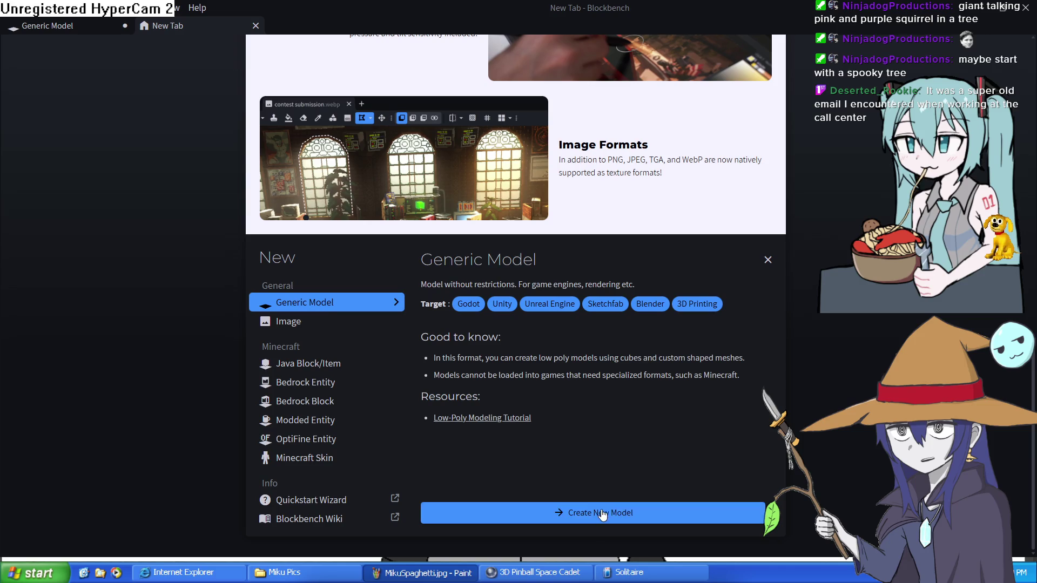
left_click(602, 510)
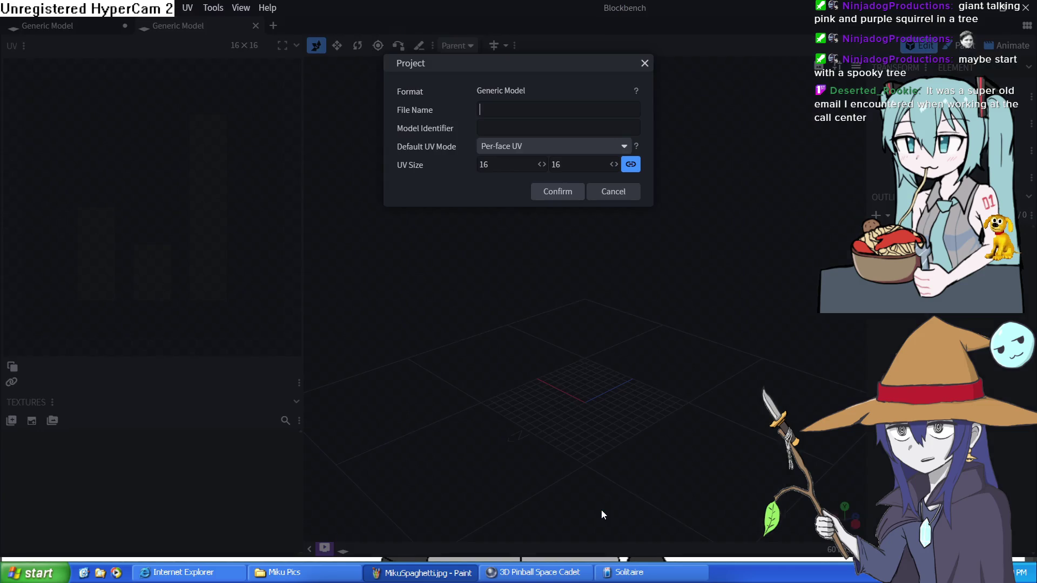
left_click(567, 193)
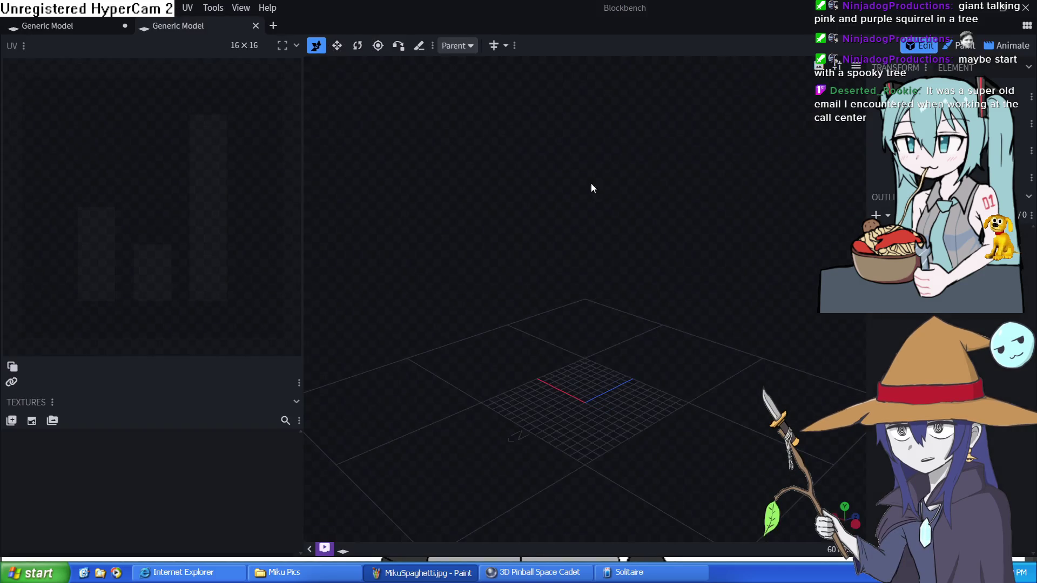
Add a Cuboid mesh to the model.
left_click(877, 216)
left_click(581, 94)
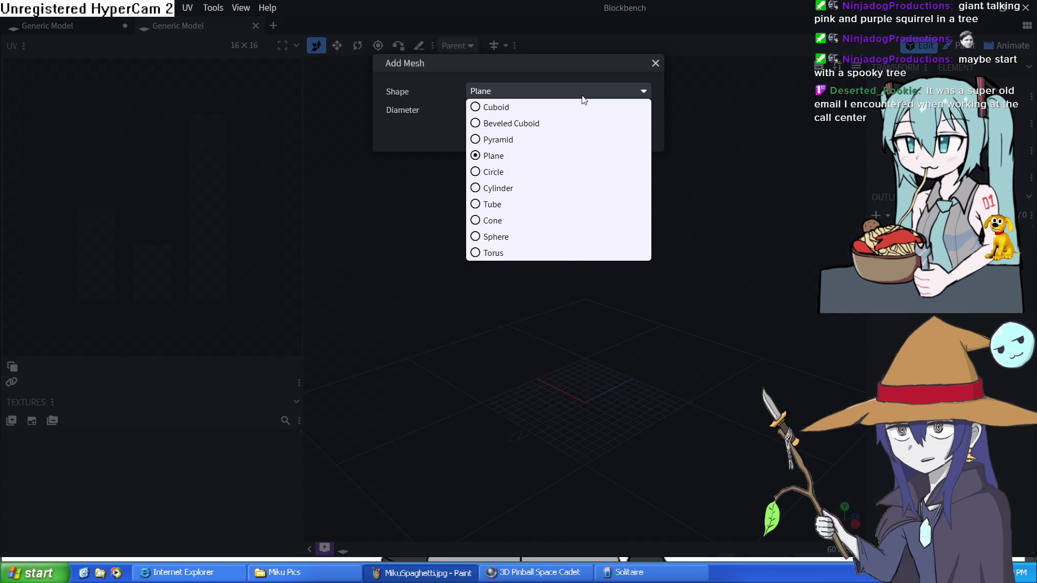
left_click(556, 109)
left_click(585, 156)
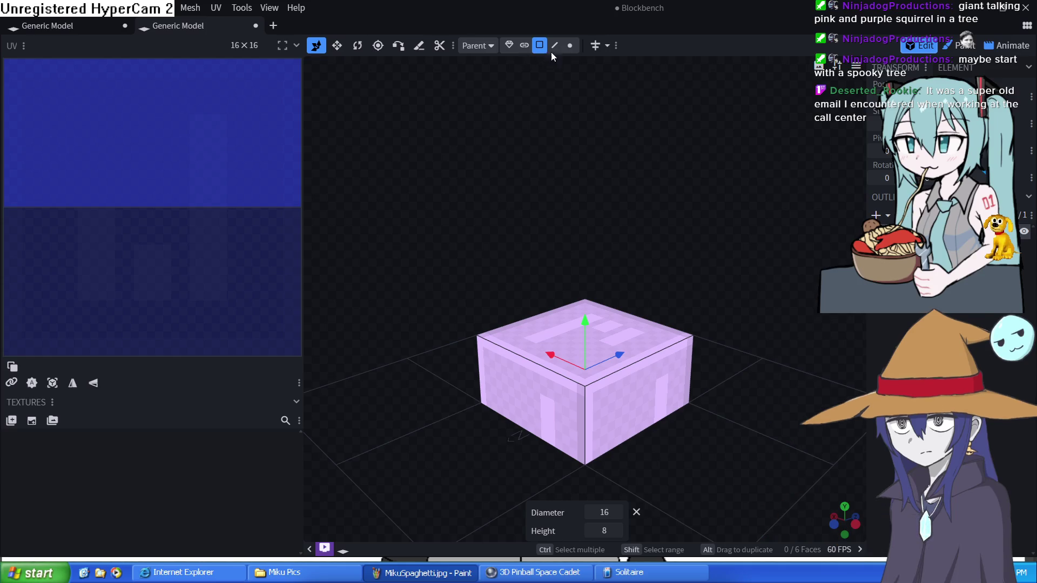
Resize the cuboid with the Move tool into a narrow, tall pillar and view it from the front.
left_click(337, 45)
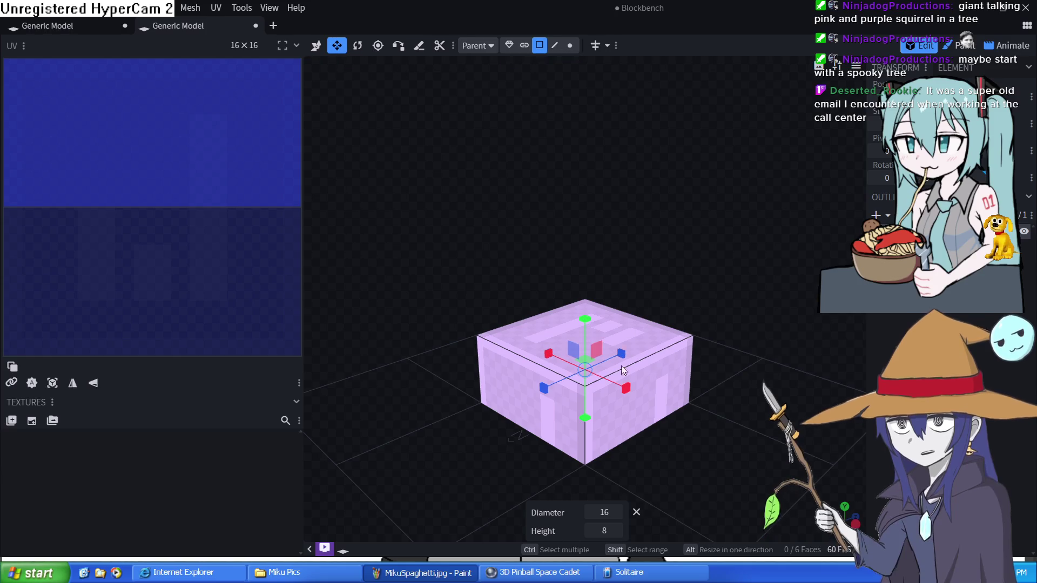
mouse_move(628, 393)
left_mouse_down()
mouse_move(602, 362)
mouse_move(581, 385)
mouse_move(617, 389)
mouse_move(616, 361)
mouse_move(613, 373)
left_mouse_up()
mouse_move(600, 431)
left_mouse_down()
mouse_move(543, 481)
mouse_move(642, 433)
left_mouse_up()
scroll(552, 404, "up", 10)
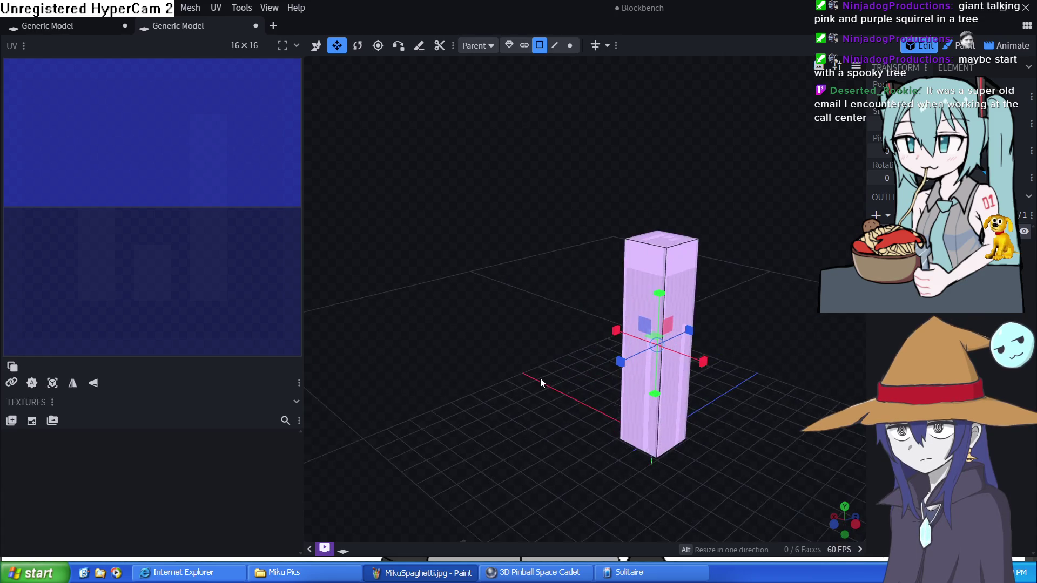
mouse_move(547, 367)
left_mouse_down()
mouse_move(656, 355)
mouse_move(614, 353)
left_mouse_up()
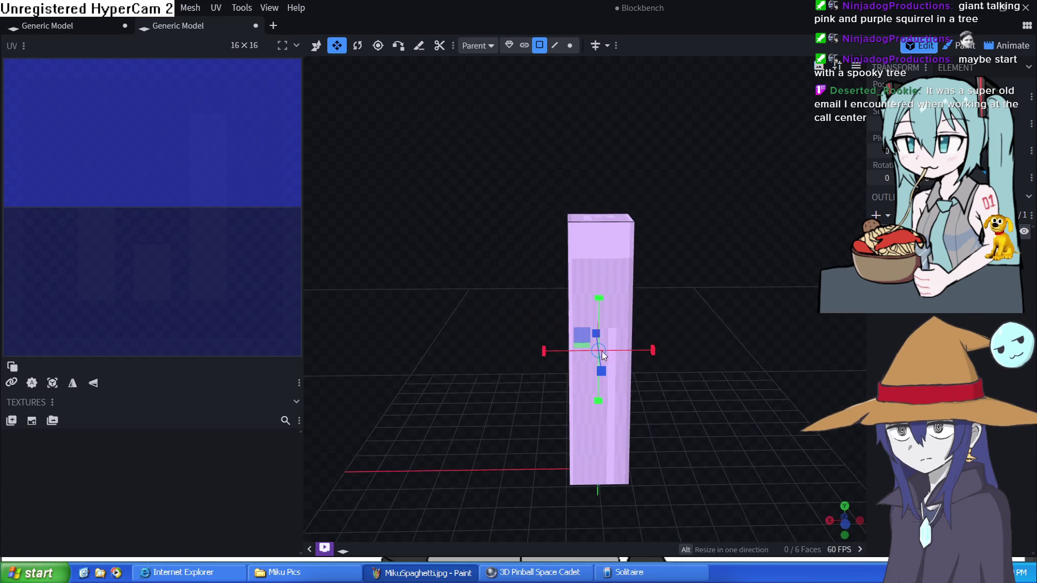
left_click_drag(305, 301, 129, 311)
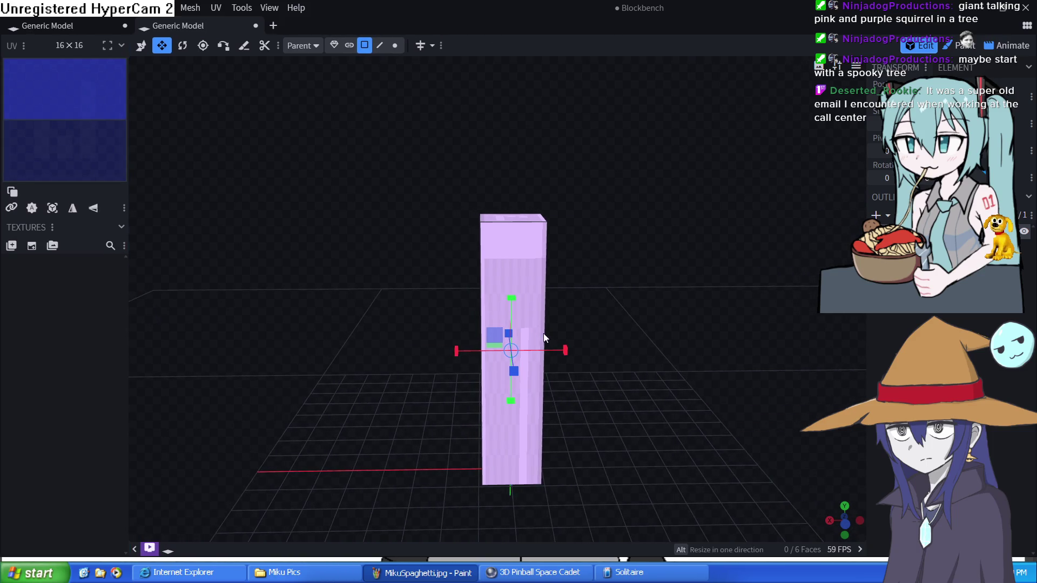
mouse_move(564, 352)
left_mouse_down()
mouse_move(528, 366)
mouse_move(678, 343)
mouse_move(634, 383)
mouse_move(554, 367)
mouse_move(663, 365)
mouse_move(667, 386)
mouse_move(802, 312)
mouse_move(918, 270)
mouse_move(865, 276)
left_mouse_up()
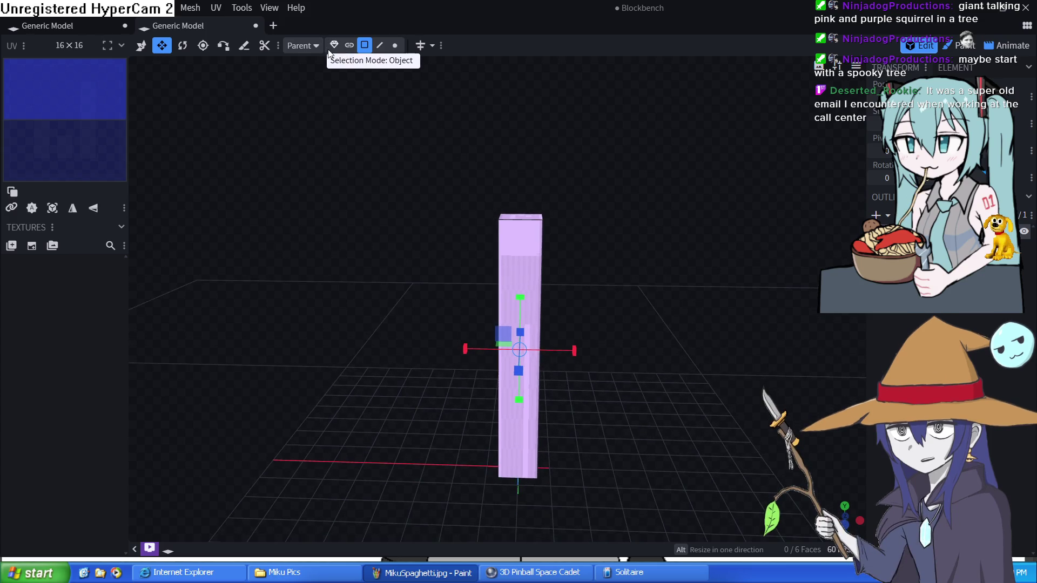
left_click(141, 45)
scroll(622, 433, "up", 5)
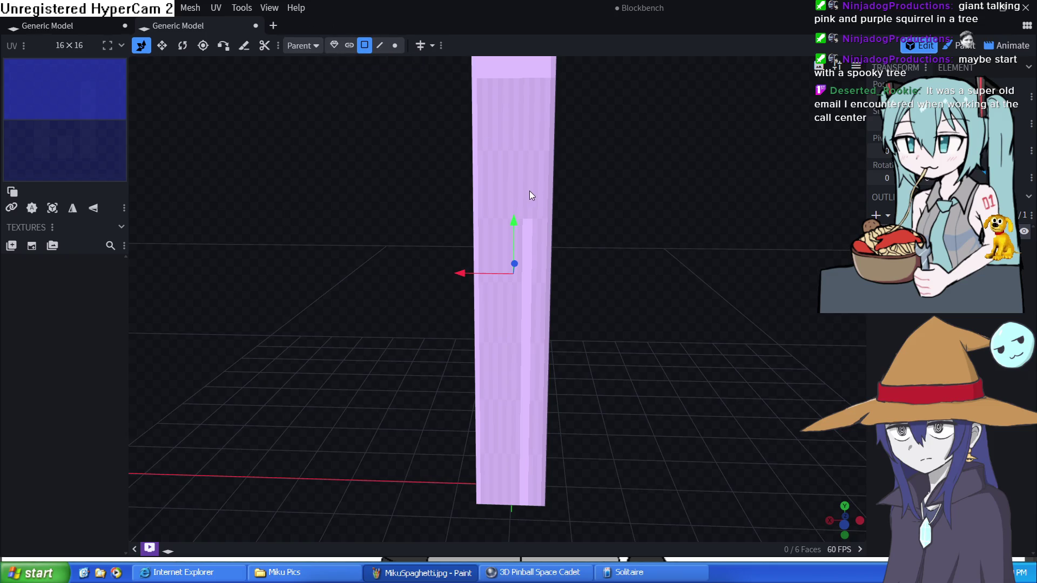
Add one horizontal loop cut near the pillar's top, then switch to Paint mode.
left_click(529, 192)
left_click(457, 46)
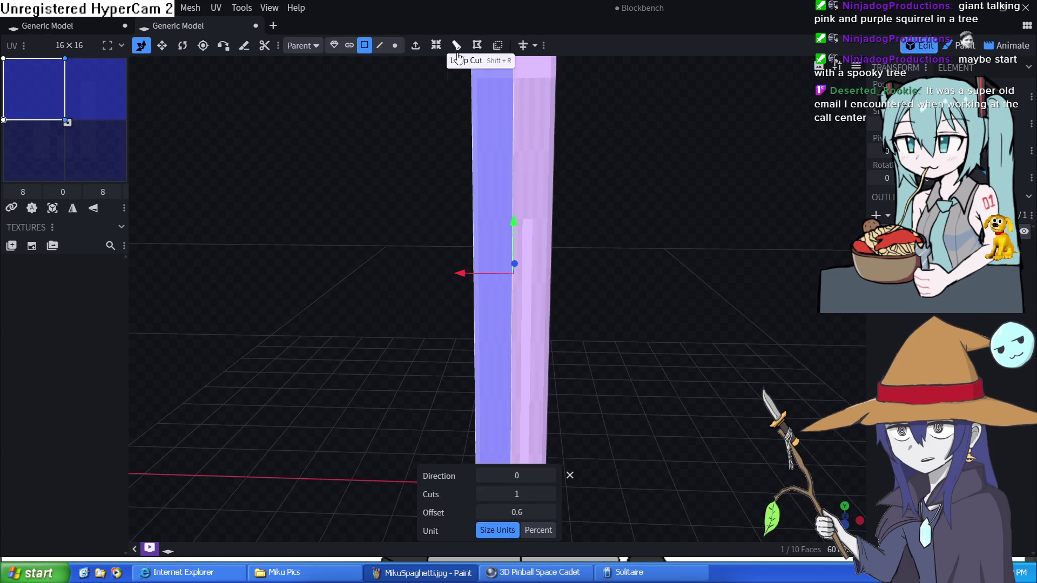
left_click(550, 495)
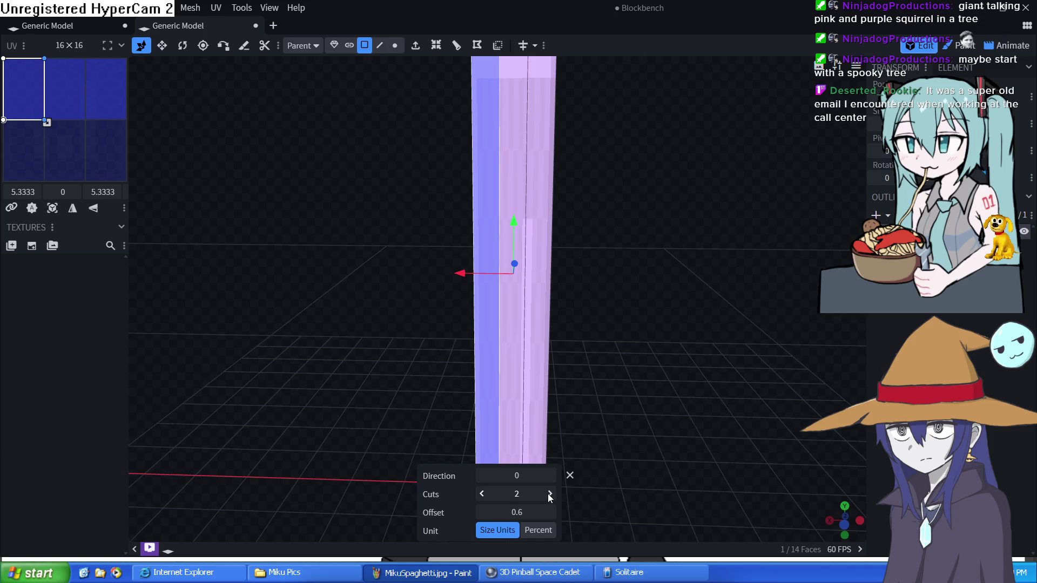
left_click(481, 494)
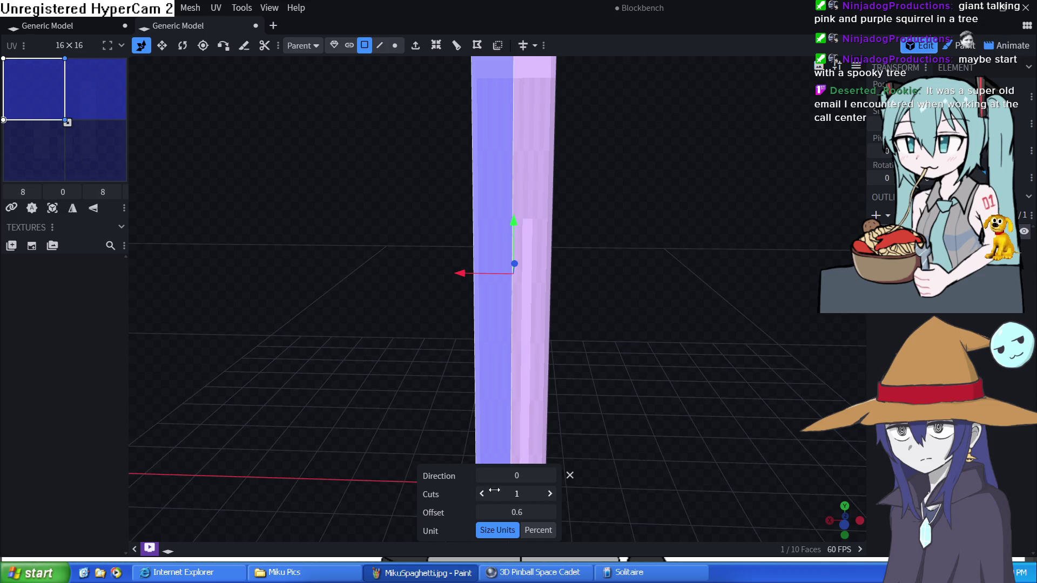
left_click(551, 476)
mouse_move(515, 221)
left_mouse_down()
mouse_move(508, 126)
mouse_move(511, 153)
mouse_move(514, 140)
left_mouse_up()
scroll(622, 161, "down", 5)
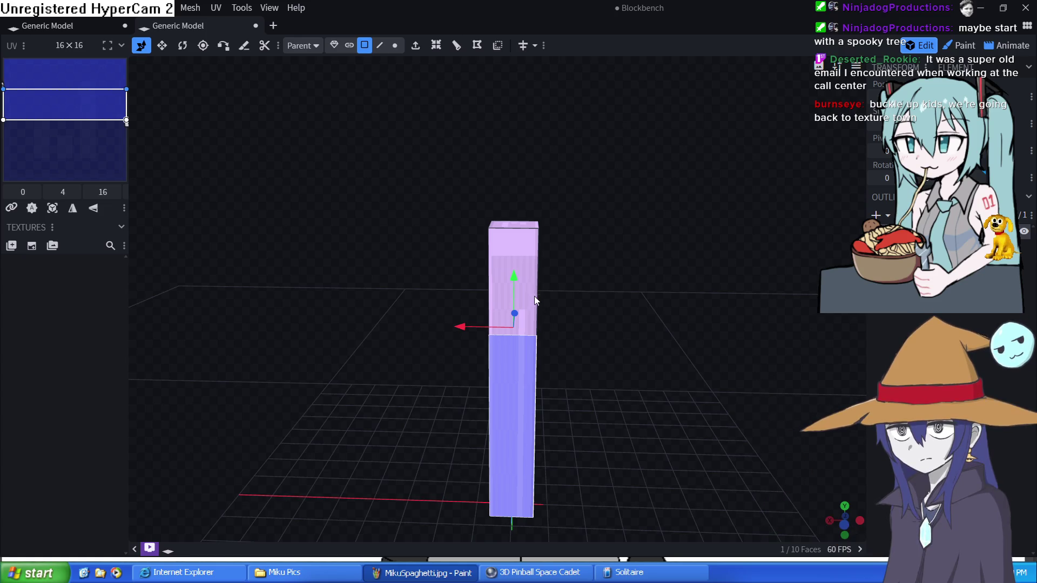
left_click_drag(617, 280, 659, 305)
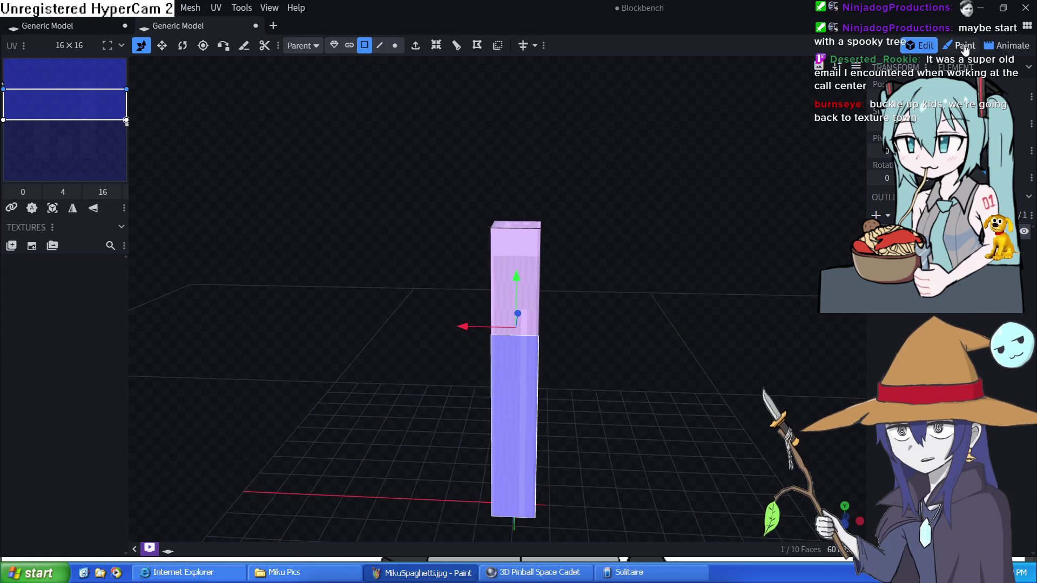
left_click(965, 47)
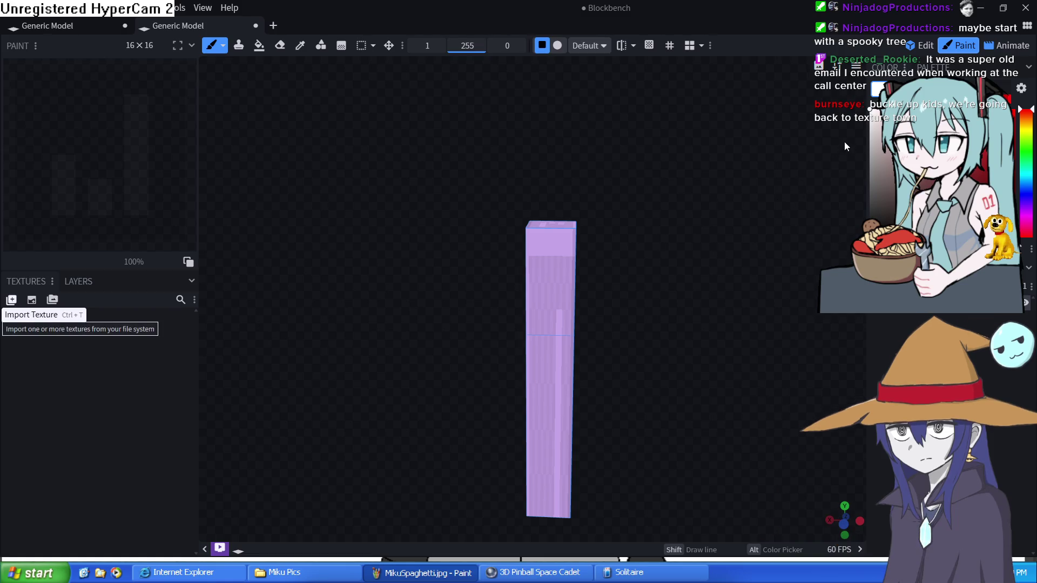
Create a 1024x1024 template texture for the pillar at 512x pixel density.
left_click(31, 300)
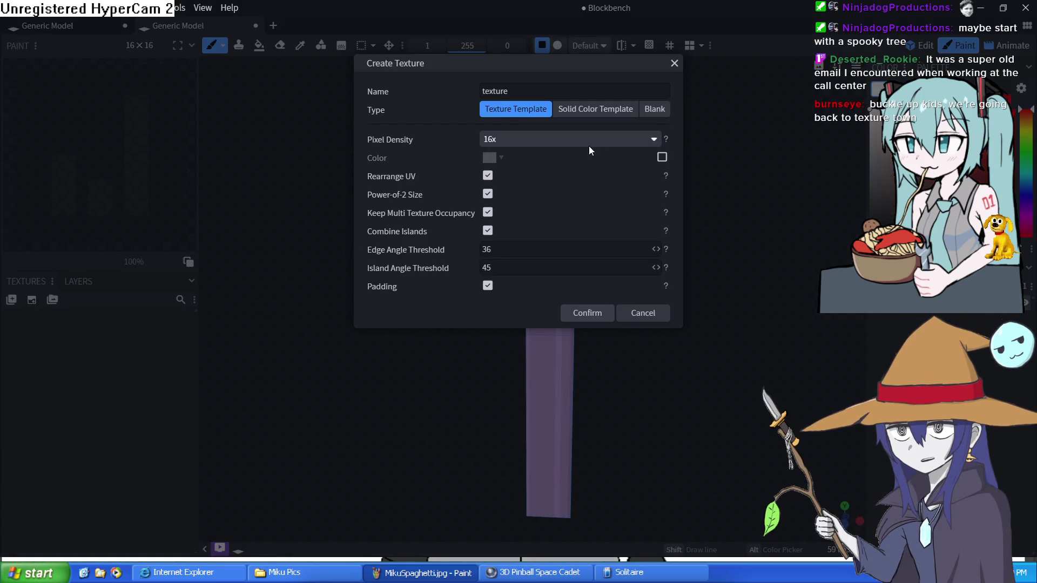
left_click(576, 139)
left_click(510, 235)
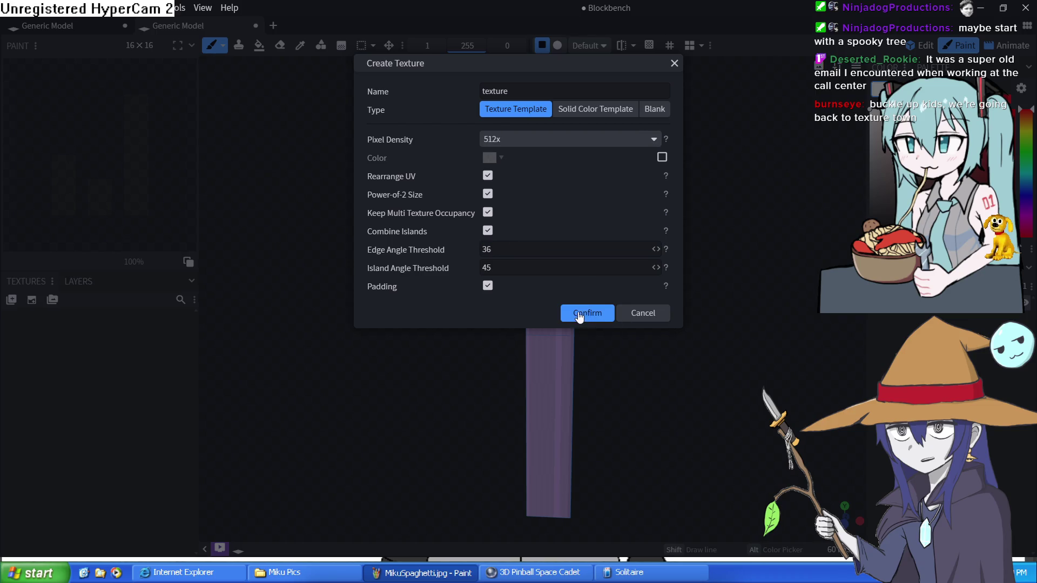
left_click(580, 315)
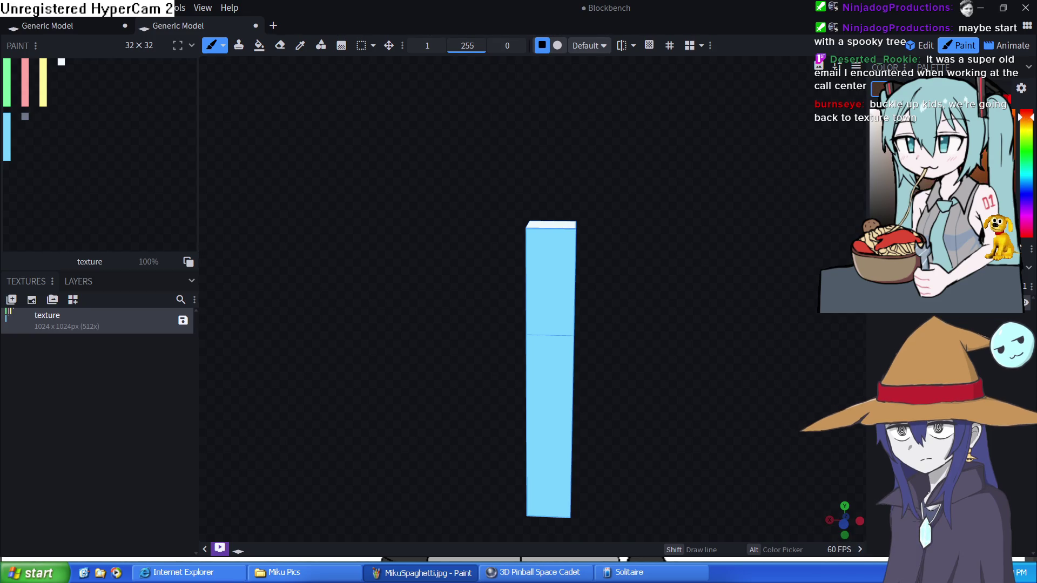
Fill every upper and lower face of the pillar solid brown with the Paint Bucket.
left_click(259, 46)
left_click(546, 322)
left_click(537, 373)
left_click_drag(662, 358, 613, 352)
left_click(635, 324)
left_click(639, 373)
left_click_drag(721, 357, 520, 343)
left_click(607, 346)
mouse_move(740, 389)
left_mouse_down()
mouse_move(667, 406)
mouse_move(676, 391)
mouse_move(451, 324)
left_mouse_up()
left_click(440, 348)
left_click(432, 433)
mouse_move(432, 433)
left_mouse_down()
mouse_move(590, 389)
mouse_move(736, 430)
mouse_move(757, 401)
mouse_move(795, 405)
mouse_move(549, 290)
mouse_move(560, 239)
mouse_move(593, 248)
mouse_move(626, 319)
mouse_move(636, 296)
left_mouse_up()
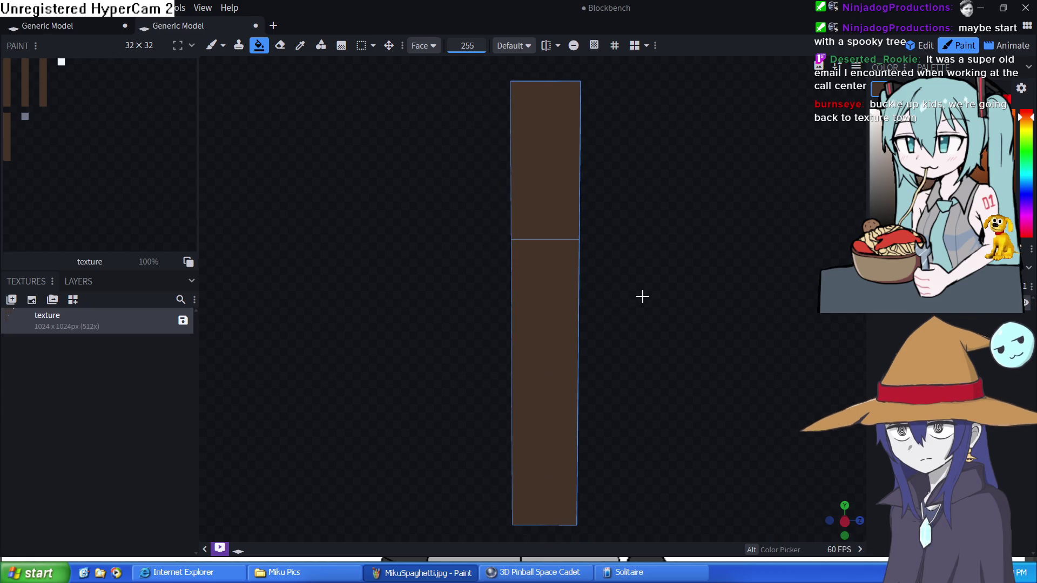
scroll(635, 269, "down", 2)
scroll(632, 263, "up", 2)
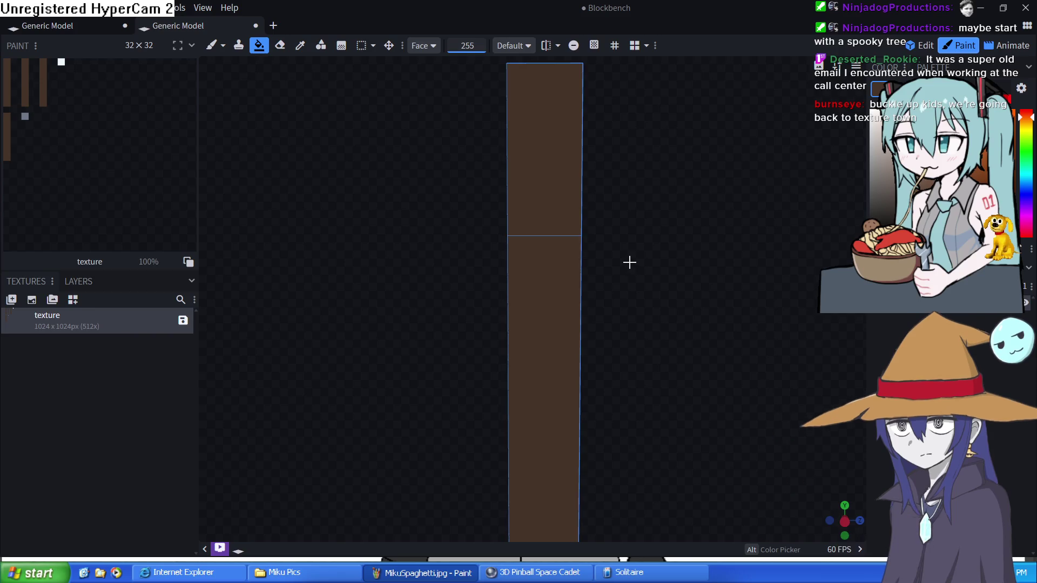
mouse_move(630, 262)
left_mouse_down()
mouse_move(625, 291)
mouse_move(633, 276)
left_mouse_up()
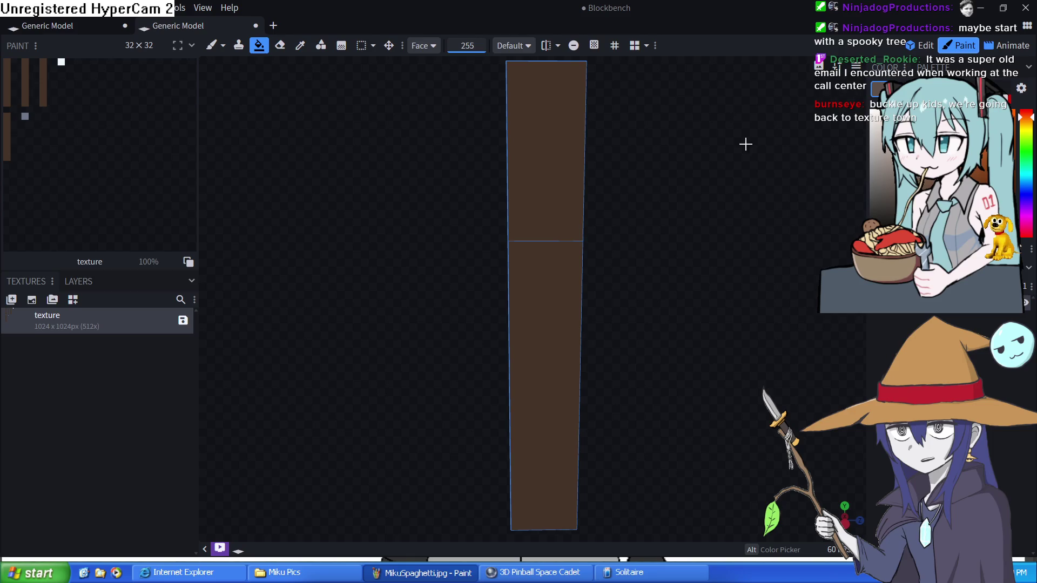
Brush thin light vertical wood-grain lines down the pillar's front.
left_click(211, 45)
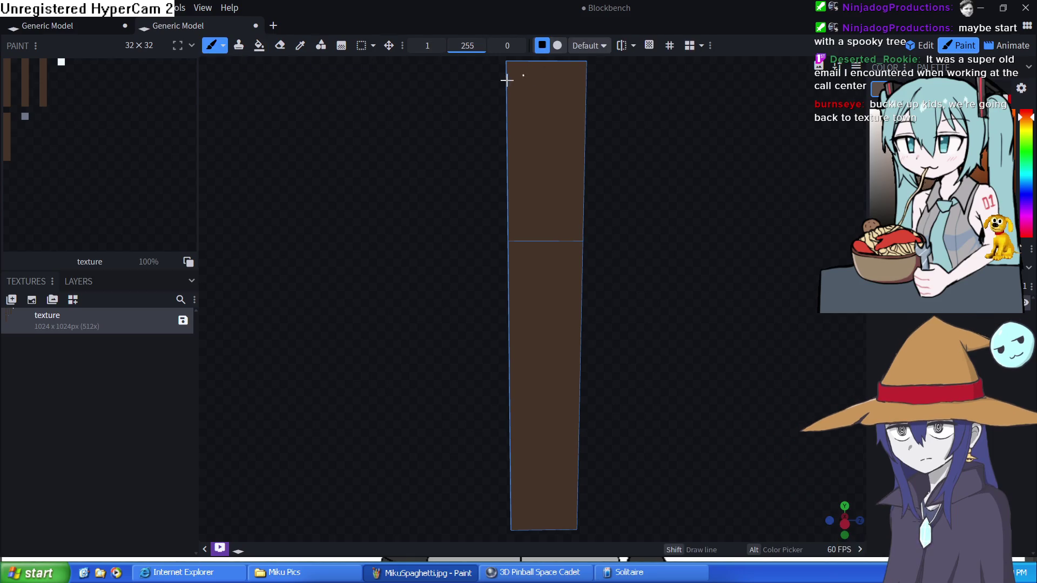
left_click_drag(514, 67, 511, 143)
mouse_move(534, 76)
left_mouse_down()
mouse_move(547, 148)
mouse_move(541, 233)
left_mouse_up()
left_click_drag(569, 85, 576, 231)
mouse_move(575, 277)
left_mouse_down()
mouse_move(577, 318)
mouse_move(546, 358)
mouse_move(547, 465)
left_mouse_up()
left_click_drag(566, 386, 562, 344)
left_click_drag(572, 404, 575, 451)
left_click_drag(519, 289, 521, 395)
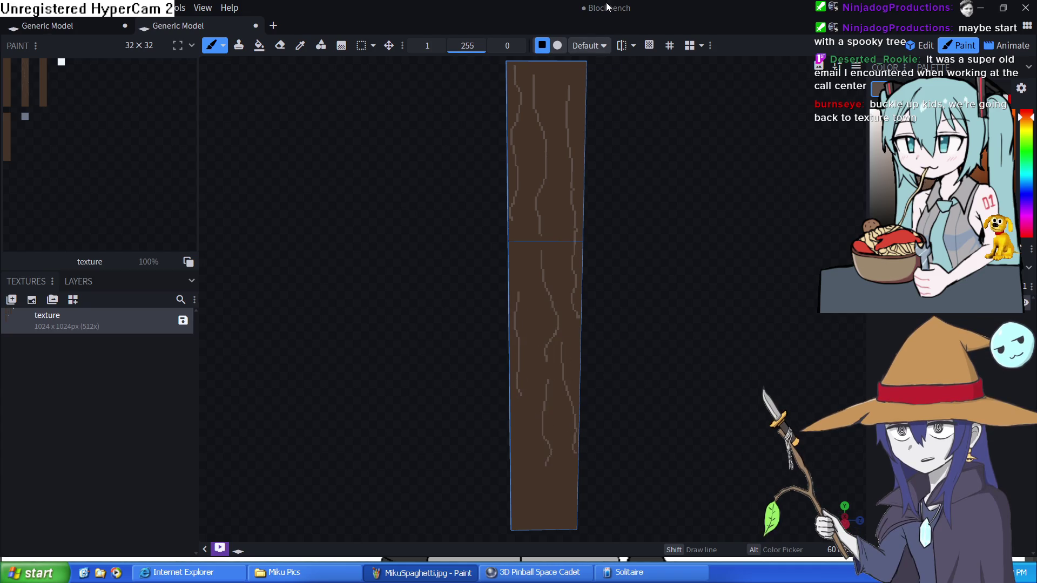
Maximize the Blockbench window again and pick the pillar's brown with the colour picker.
left_click_drag(606, 7, 339, 14)
double_click(338, 14)
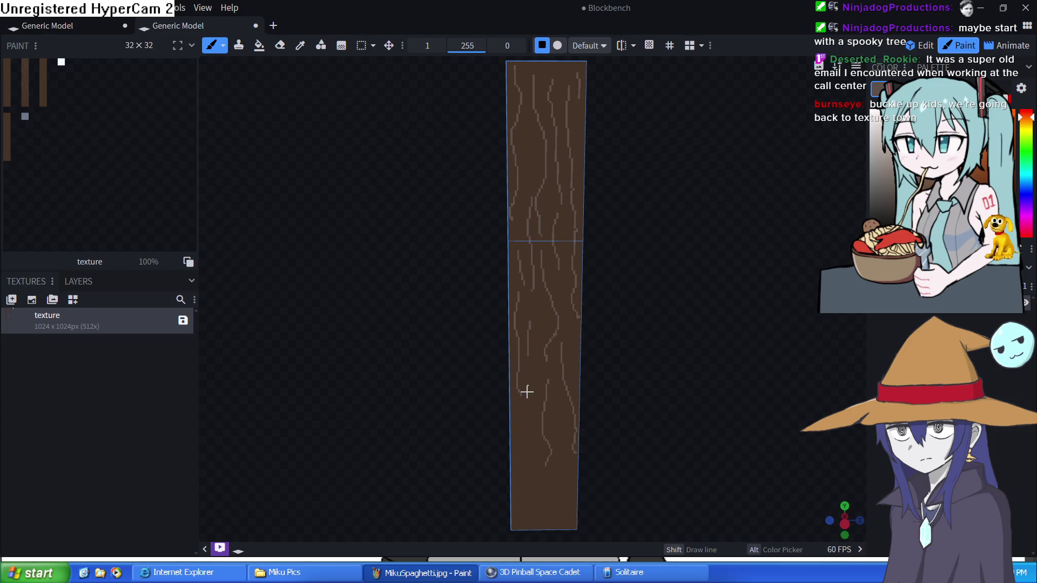
key("c")
left_click(539, 303)
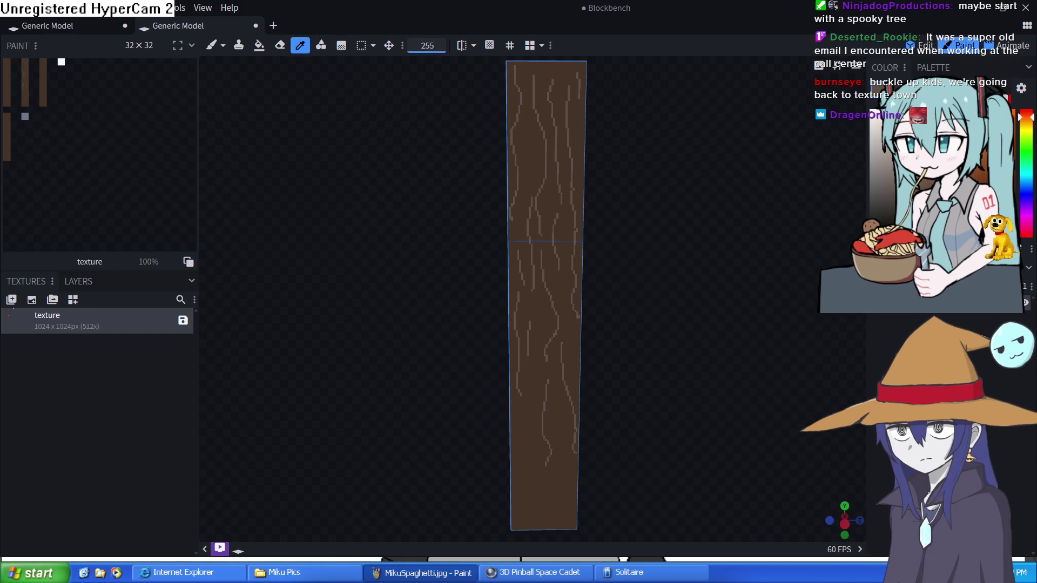
Add many more light grain strokes from top to bottom of the pillar's front face.
left_click(211, 45)
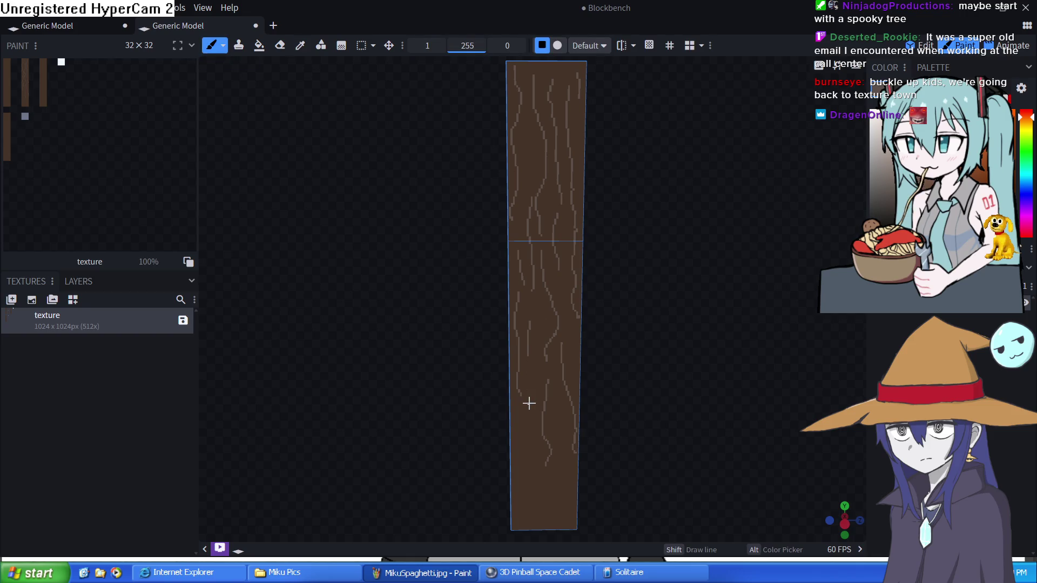
left_click_drag(532, 434, 531, 492)
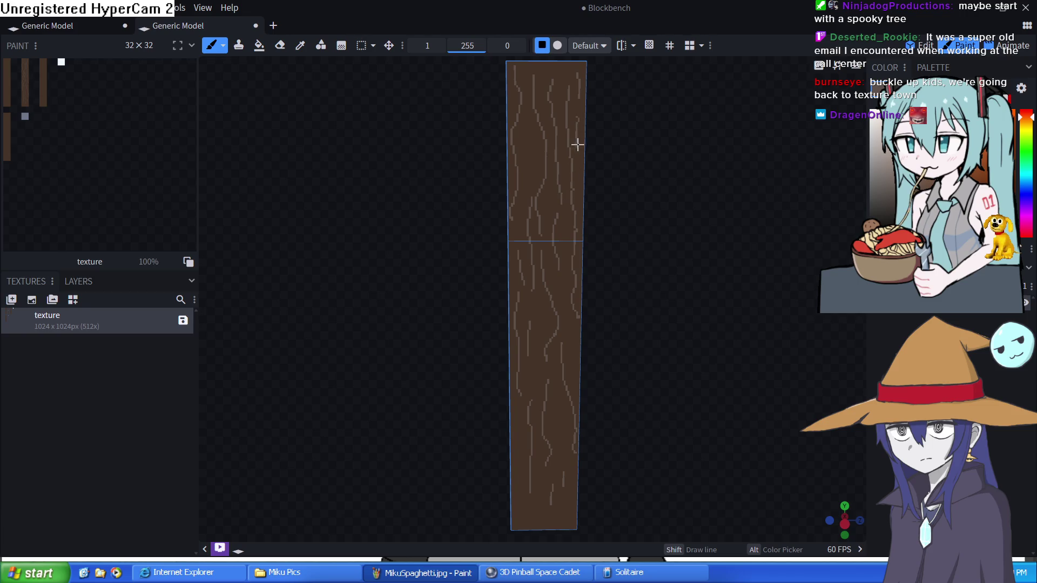
left_click_drag(527, 136, 519, 241)
left_click_drag(784, 300, 629, 261)
left_click_drag(526, 73, 534, 277)
left_click_drag(540, 80, 566, 339)
left_click_drag(543, 185, 551, 367)
left_click_drag(532, 309, 532, 452)
left_click_drag(548, 397, 543, 467)
left_click_drag(572, 378, 563, 470)
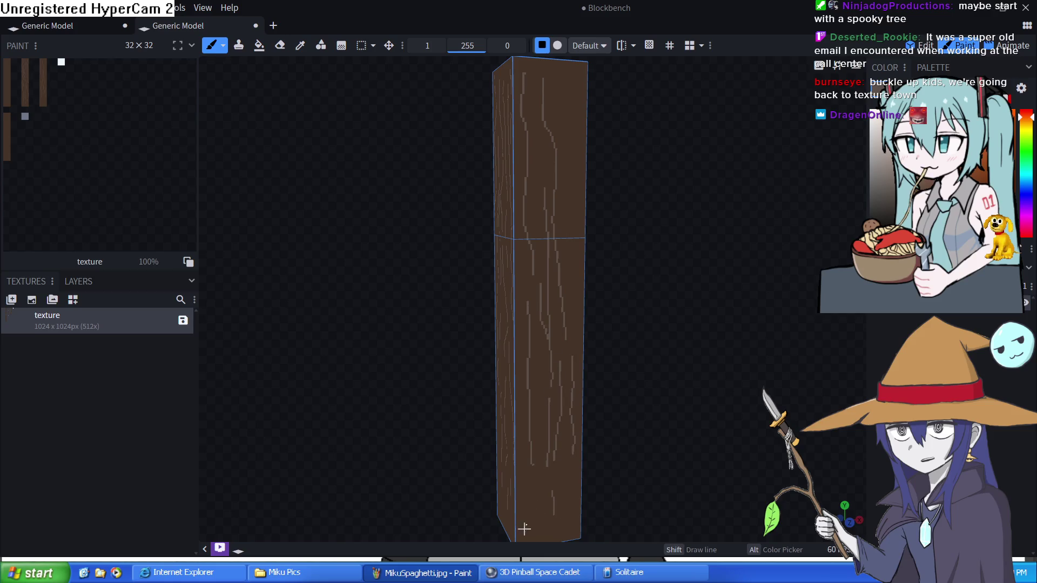
left_click_drag(515, 354, 524, 227)
mouse_move(540, 172)
left_mouse_down()
mouse_move(540, 84)
mouse_move(570, 79)
left_mouse_up()
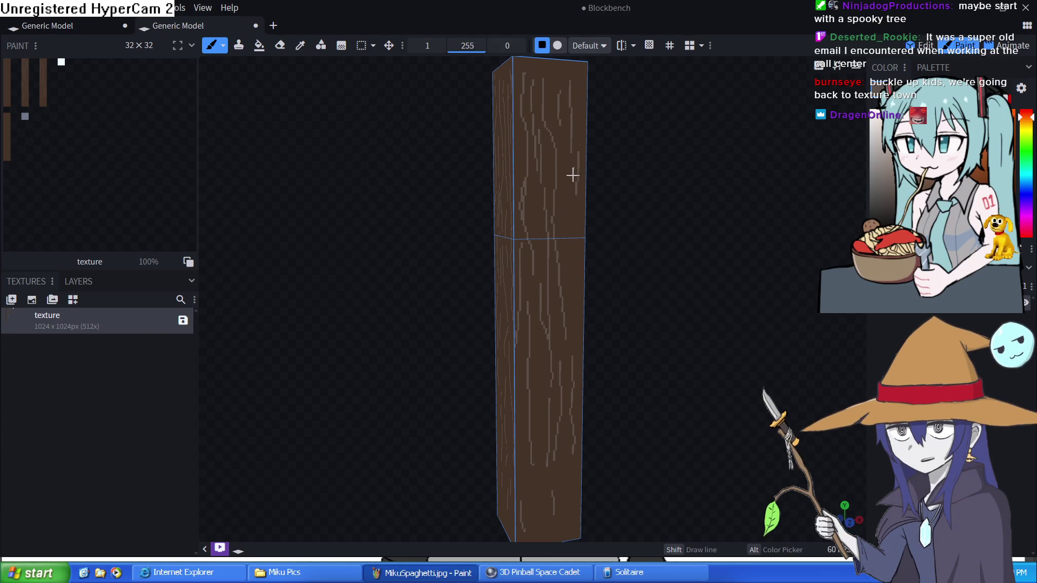
Bring an unpainted side face forward and cover it with vertical grain strokes.
left_click_drag(579, 443, 547, 485)
mouse_move(645, 357)
left_mouse_down()
mouse_move(529, 159)
mouse_move(527, 482)
left_mouse_up()
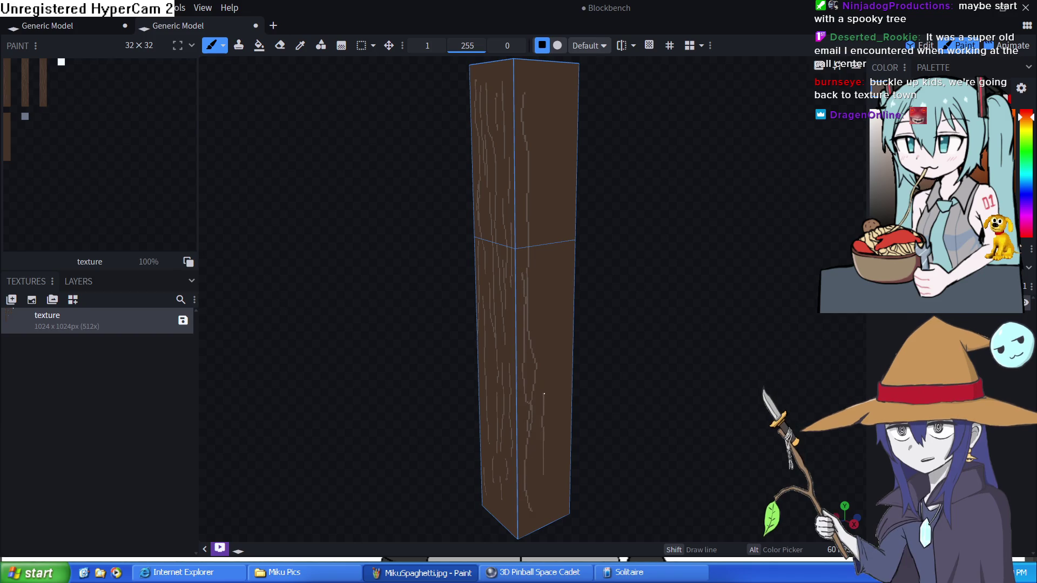
left_click_drag(544, 398, 539, 332)
left_click_drag(523, 258, 519, 180)
mouse_move(535, 126)
left_mouse_down()
mouse_move(519, 90)
mouse_move(547, 80)
left_mouse_up()
left_click_drag(537, 220, 547, 294)
left_click_drag(552, 246, 560, 315)
left_click_drag(553, 419, 556, 511)
left_click_drag(560, 470, 562, 402)
left_click_drag(556, 235, 559, 195)
left_click_drag(560, 159, 557, 106)
mouse_move(569, 186)
left_mouse_down()
mouse_move(571, 81)
mouse_move(545, 65)
left_mouse_up()
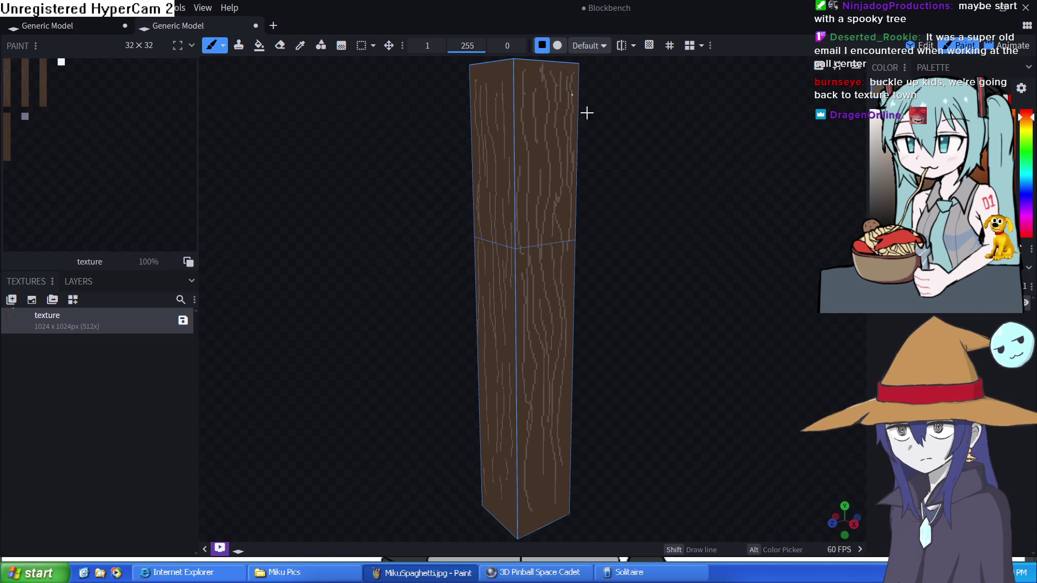
mouse_move(724, 240)
left_mouse_down()
mouse_move(657, 192)
mouse_move(663, 284)
left_mouse_up()
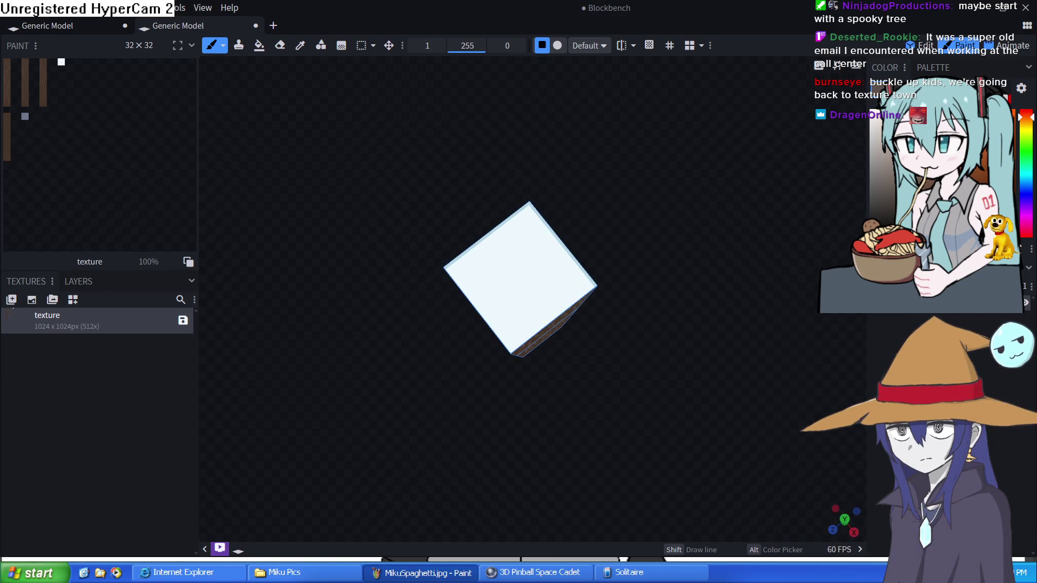
Fill the pillar's top face tan with the Paint Bucket.
left_click(260, 47)
left_click(521, 282)
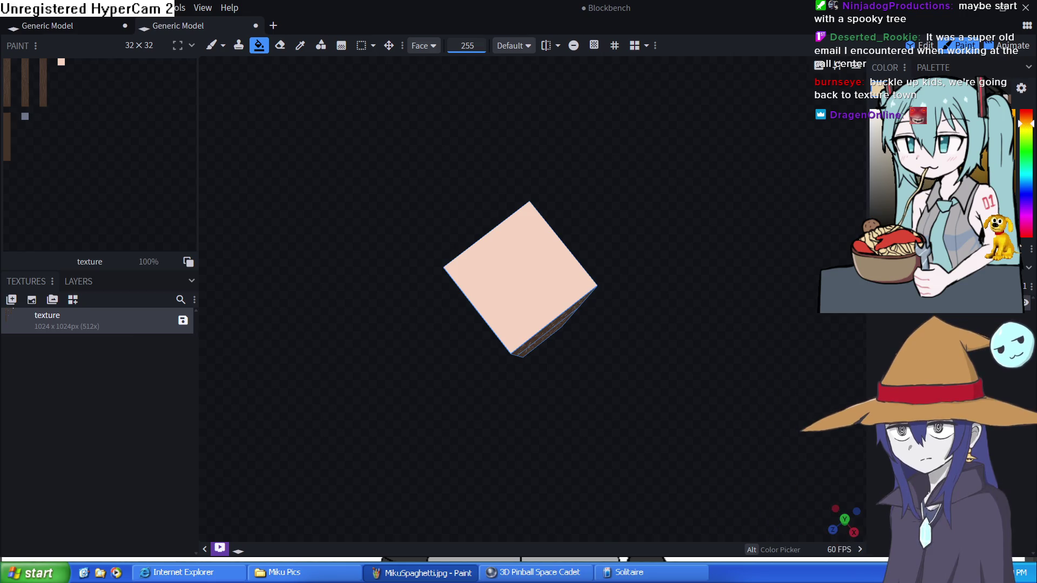
left_click(554, 276)
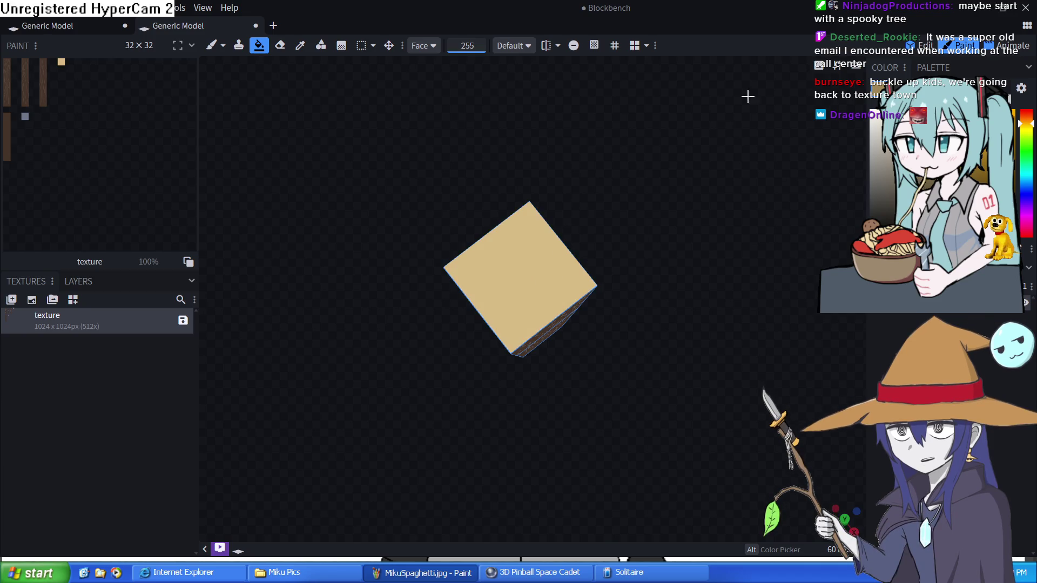
Brush brown concentric growth rings and edge lines onto the top face, undoing misplaced strokes.
key("b")
mouse_move(528, 228)
left_mouse_down()
mouse_move(488, 270)
mouse_move(507, 299)
left_mouse_up()
key("ctrl+z")
mouse_move(529, 227)
left_mouse_down()
mouse_move(508, 227)
mouse_move(483, 305)
mouse_move(559, 291)
mouse_move(540, 234)
mouse_move(494, 300)
mouse_move(546, 266)
mouse_move(519, 258)
mouse_move(514, 273)
mouse_move(532, 273)
mouse_move(513, 283)
left_mouse_up()
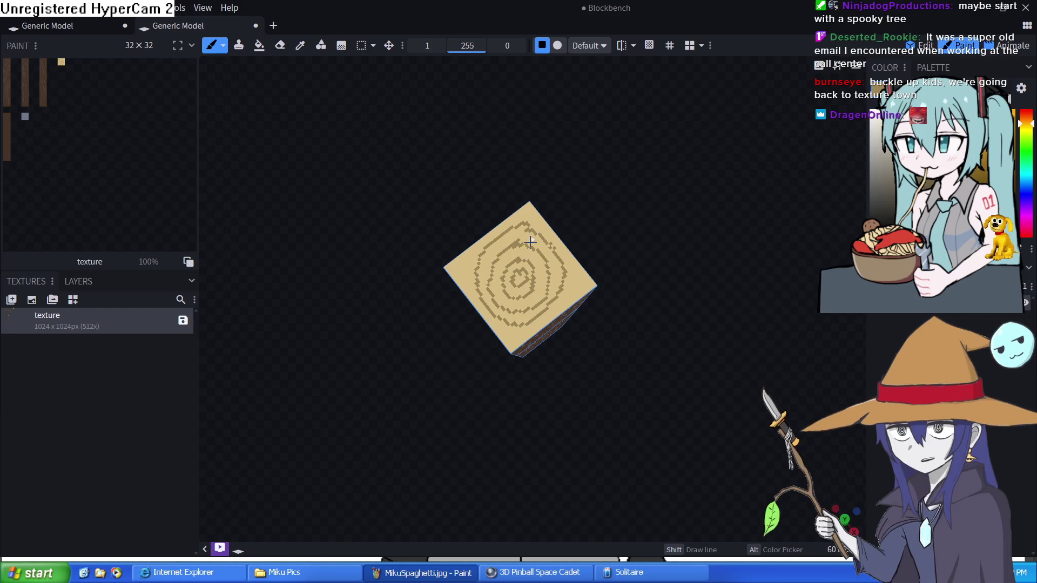
left_click_drag(513, 218, 473, 254)
key("ctrl+z")
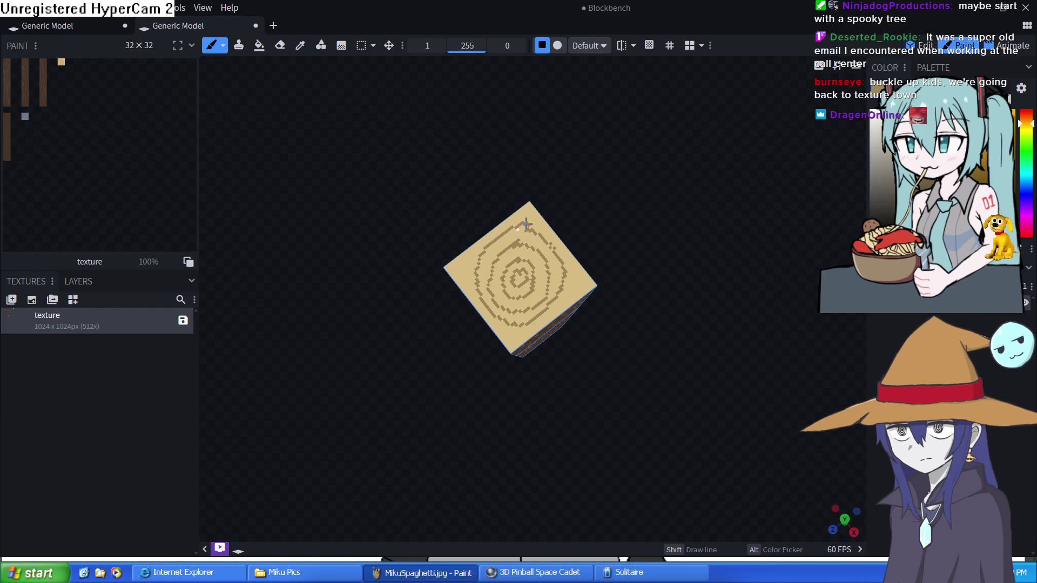
left_click_drag(518, 217, 469, 256)
mouse_move(468, 296)
left_mouse_down()
mouse_move(503, 332)
mouse_move(549, 315)
left_mouse_up()
mouse_move(574, 277)
left_mouse_down()
mouse_move(551, 233)
mouse_move(525, 217)
left_mouse_up()
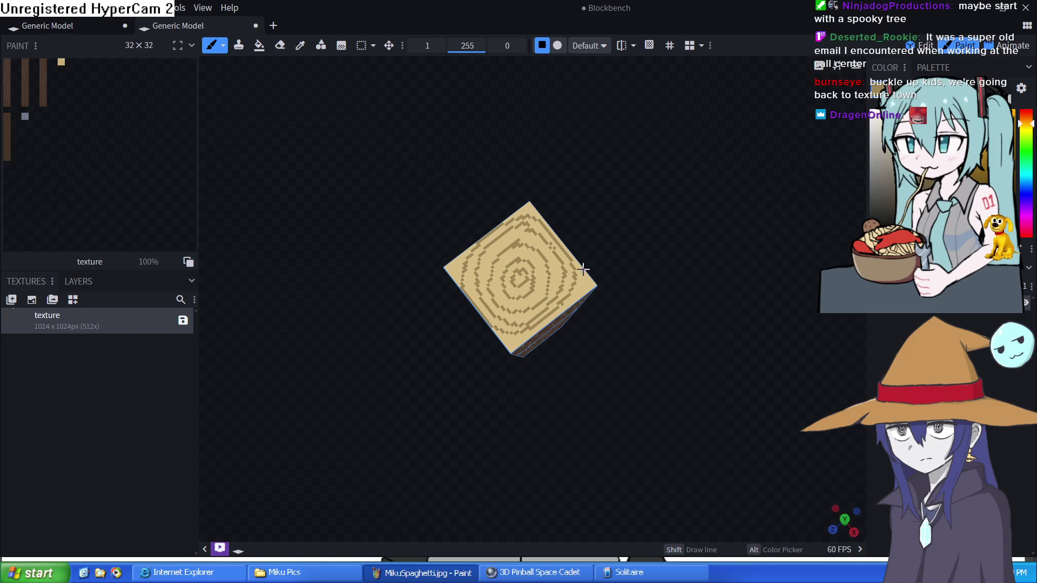
left_click_drag(675, 324, 675, 129)
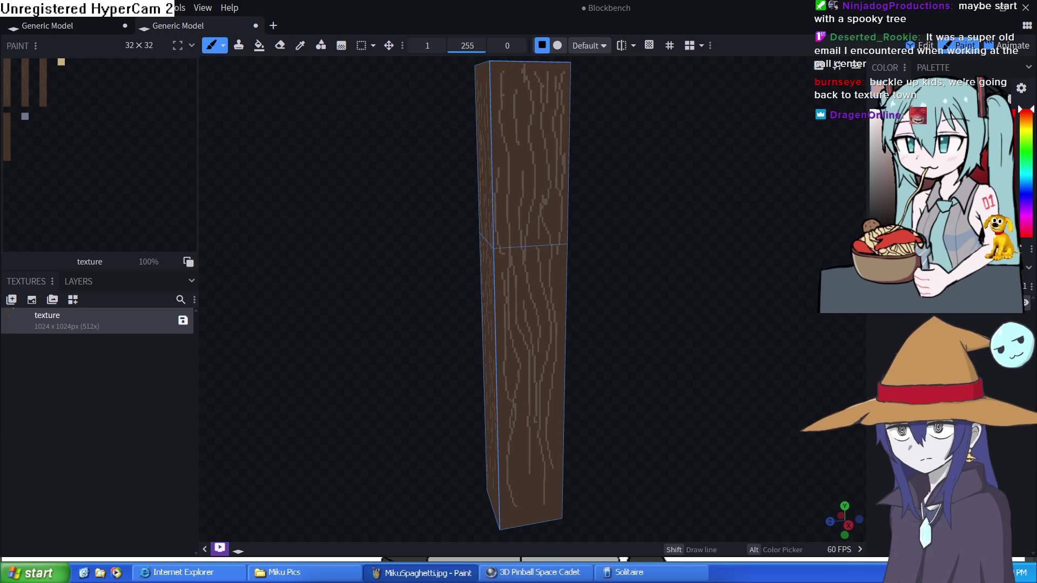
Paint a filled pink oval on the trunk's front with a size-5 brush.
mouse_move(510, 279)
left_mouse_down()
mouse_move(519, 357)
mouse_move(560, 322)
mouse_move(529, 267)
left_mouse_up()
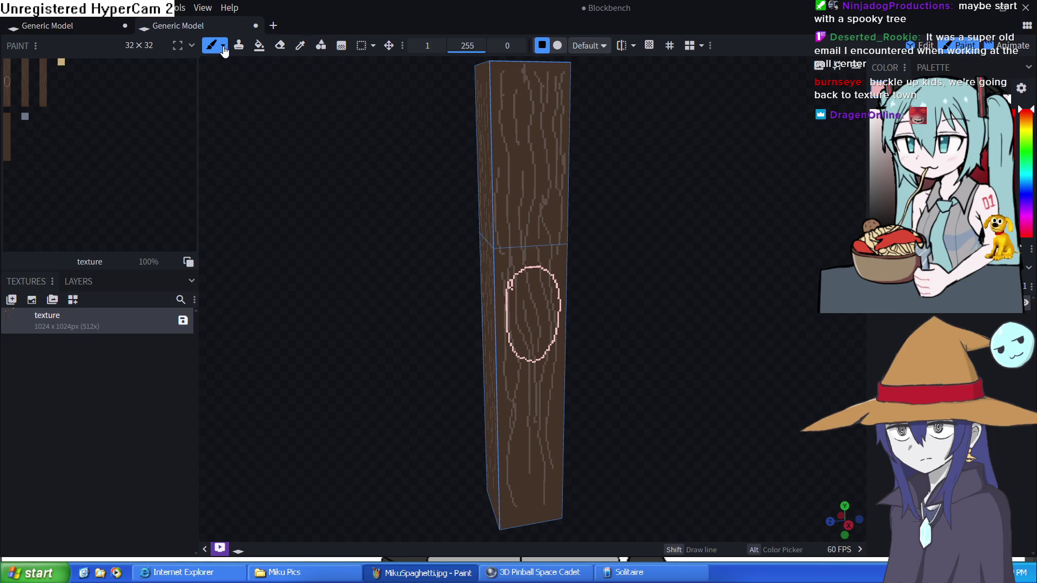
right_click(427, 48)
left_click(443, 45)
type("5")
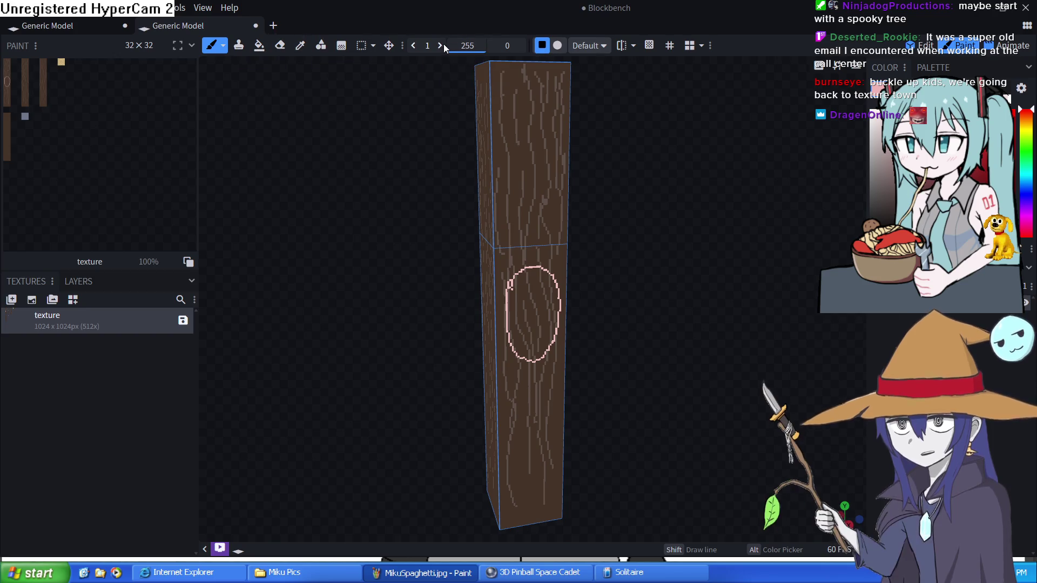
mouse_move(538, 268)
left_mouse_down()
mouse_move(508, 302)
mouse_move(527, 359)
mouse_move(551, 323)
mouse_move(536, 278)
mouse_move(520, 340)
mouse_move(530, 354)
mouse_move(522, 345)
mouse_move(541, 291)
left_mouse_up()
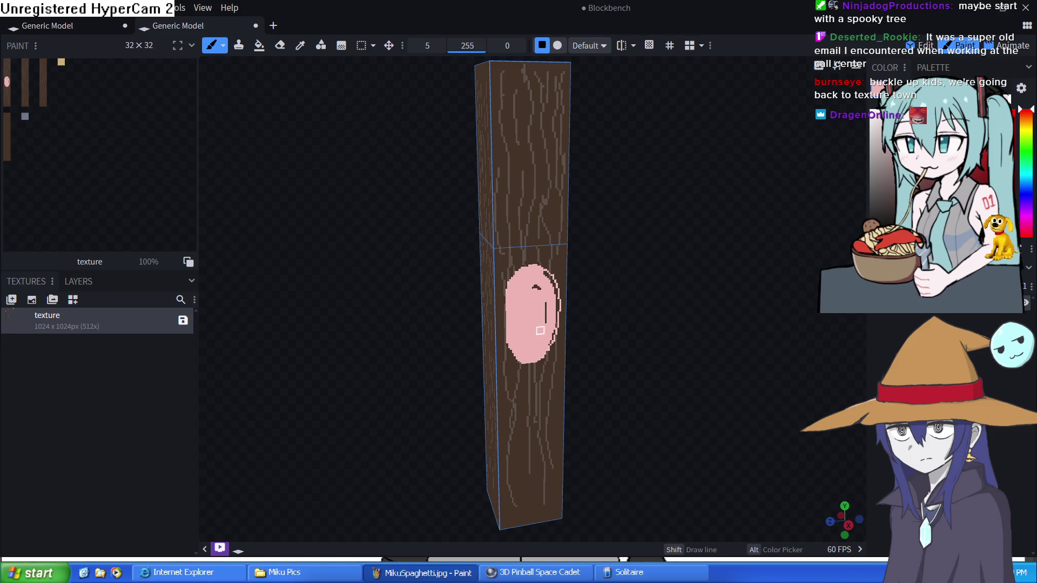
mouse_move(544, 353)
left_mouse_down()
mouse_move(553, 292)
mouse_move(535, 282)
mouse_move(548, 339)
left_mouse_up()
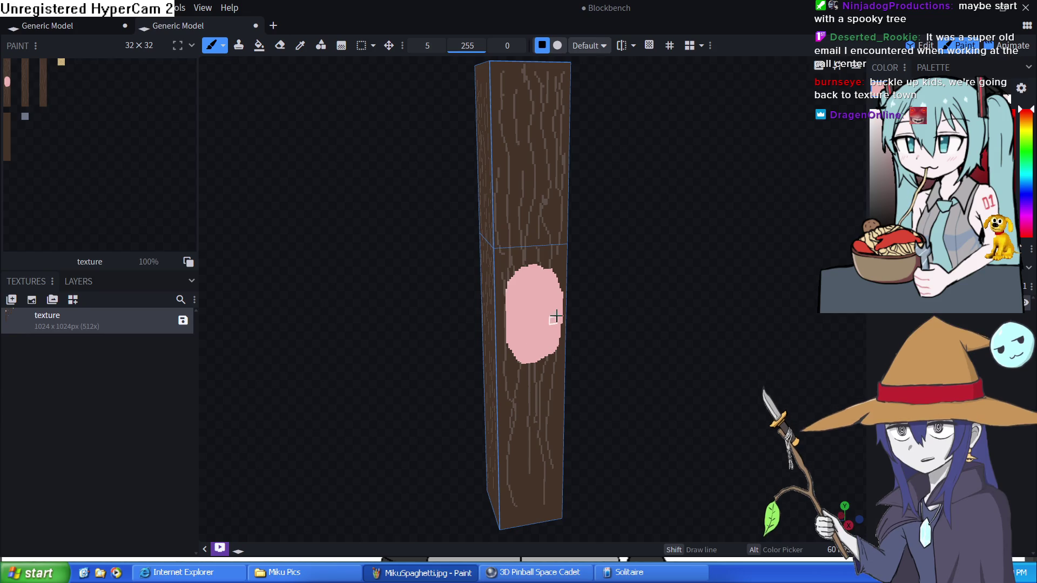
left_click_drag(635, 329, 744, 196)
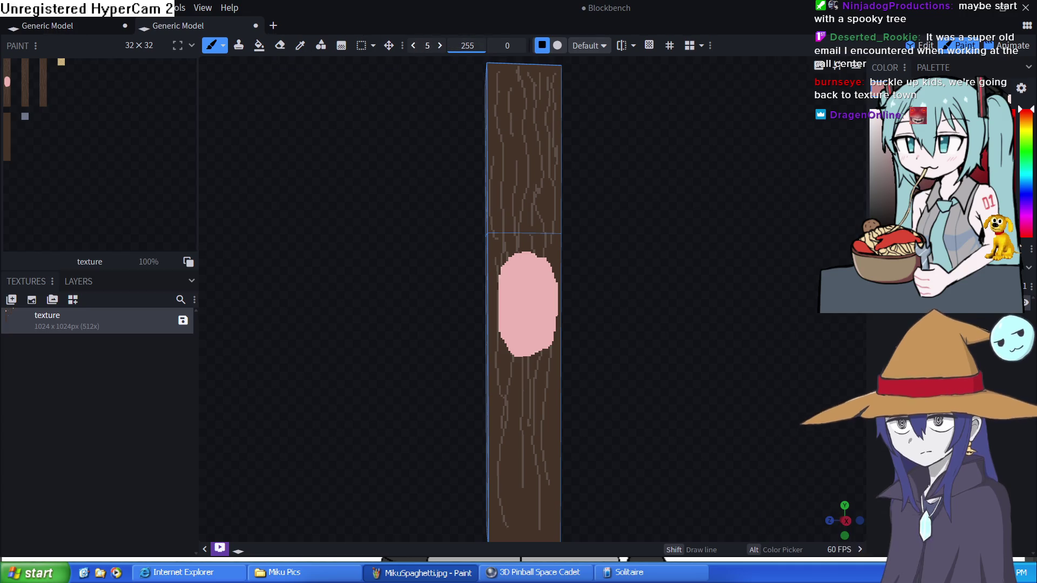
Reset the brush size to 1 and bucket-fill the oval area pink.
left_click_drag(413, 46, 402, 47)
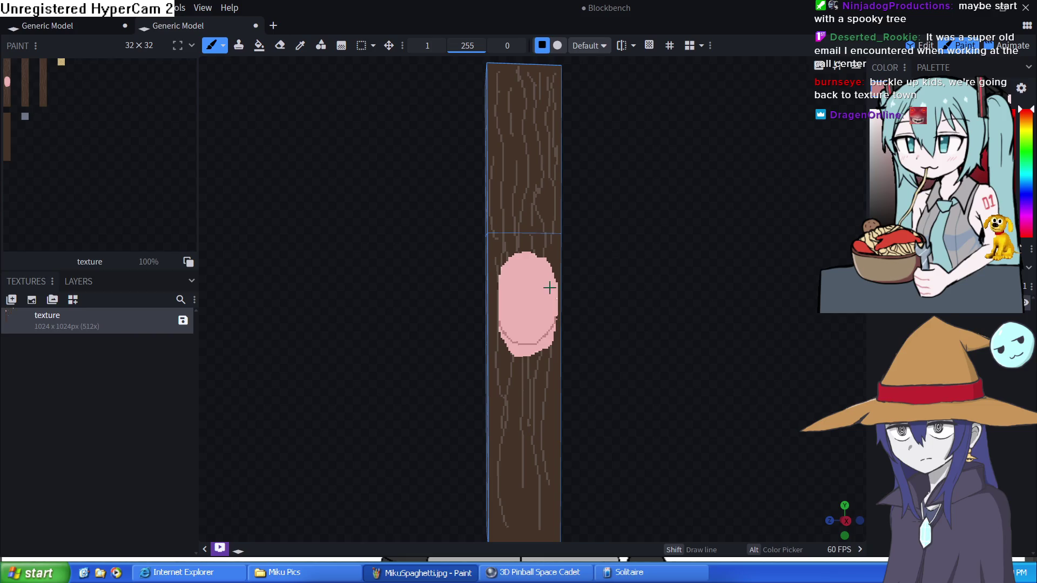
left_click(259, 46)
left_click(538, 342)
Undo the overfill, set fills to Connected Colors, and fill the oval's lower part darker pink.
key("ctrl+z")
left_click(423, 45)
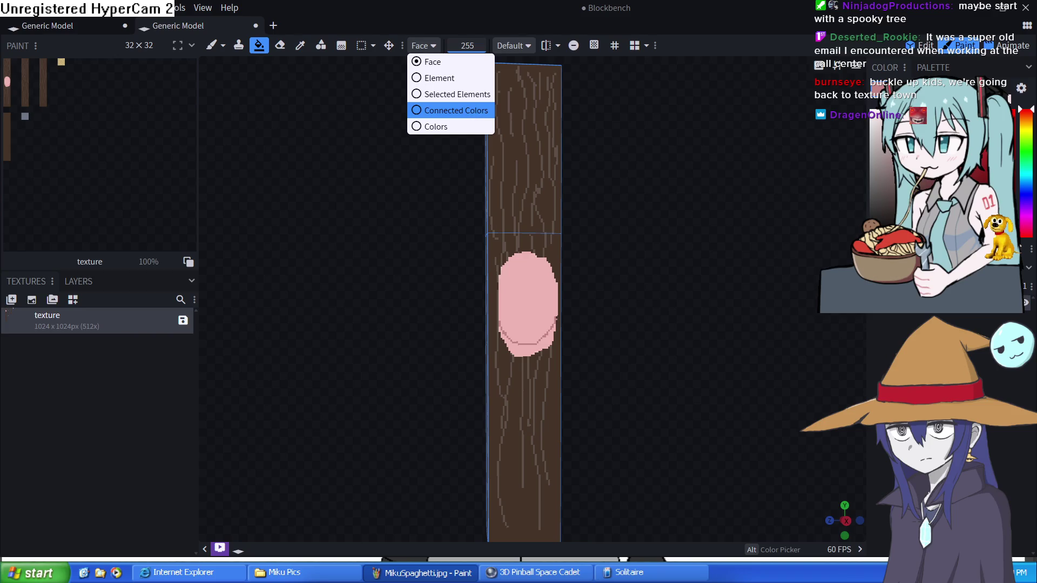
left_click(457, 111)
left_click(530, 346)
Paint white eyes with dark pupils and a smirking mouth on the pink face.
left_click(212, 45)
left_click(546, 295)
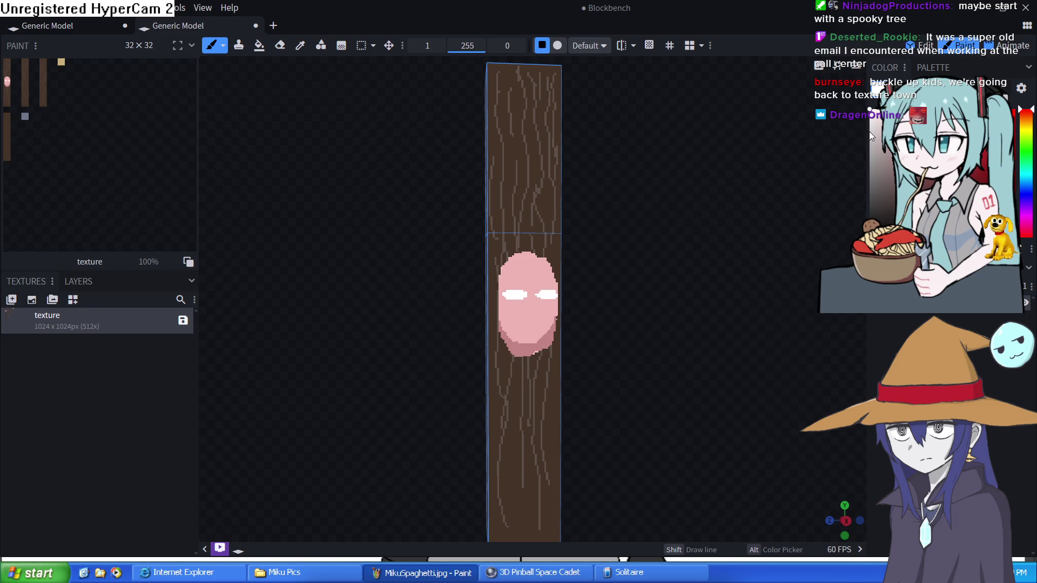
left_click(549, 295)
left_click(519, 296)
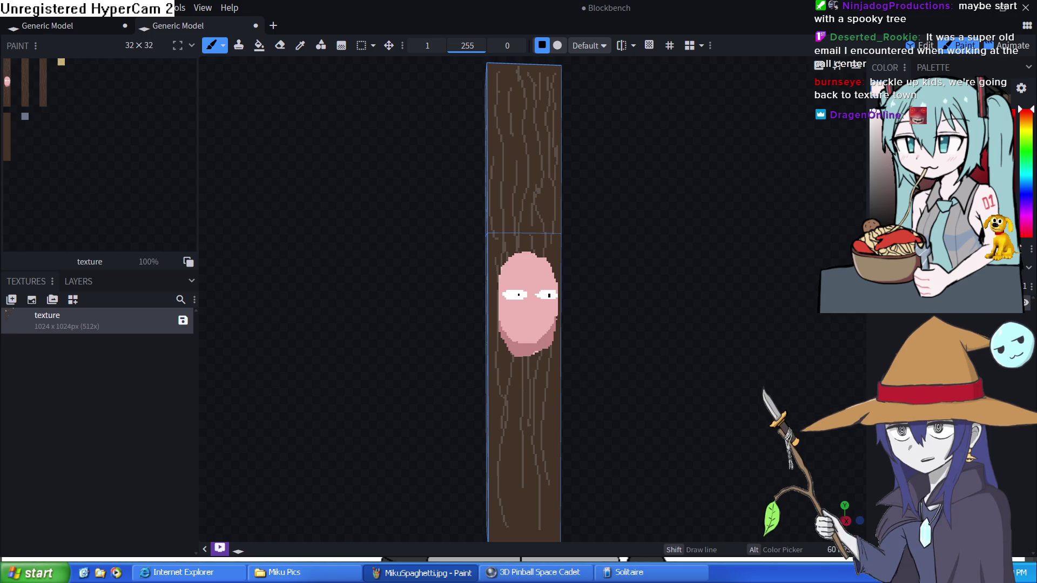
mouse_move(515, 309)
left_mouse_down()
mouse_move(547, 309)
mouse_move(522, 320)
left_mouse_up()
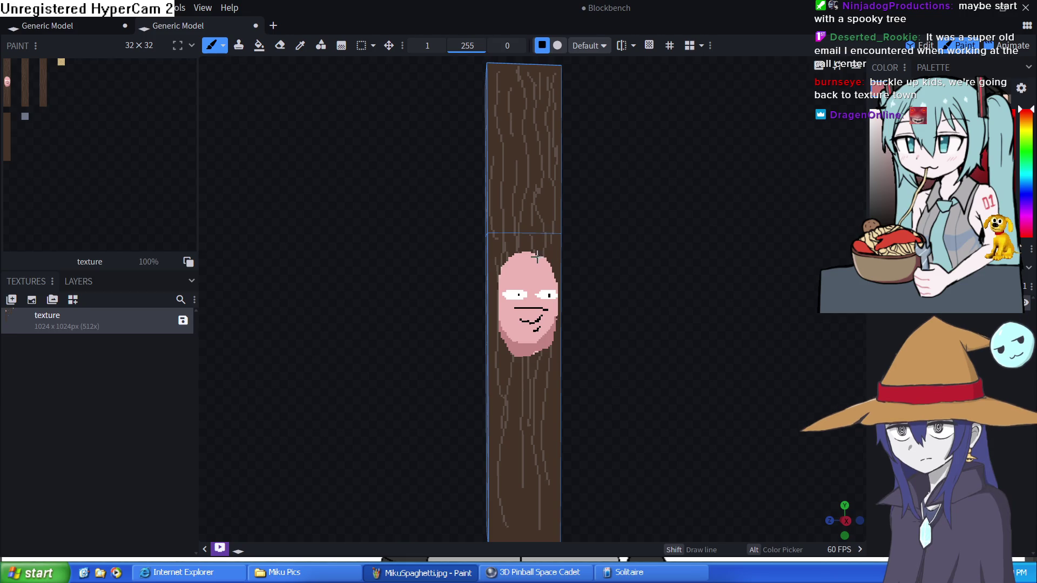
Draw a pink branch outline up the trunk and root outlines below the face.
mouse_move(533, 241)
left_mouse_down()
mouse_move(534, 216)
mouse_move(508, 196)
mouse_move(554, 193)
mouse_move(501, 169)
left_mouse_up()
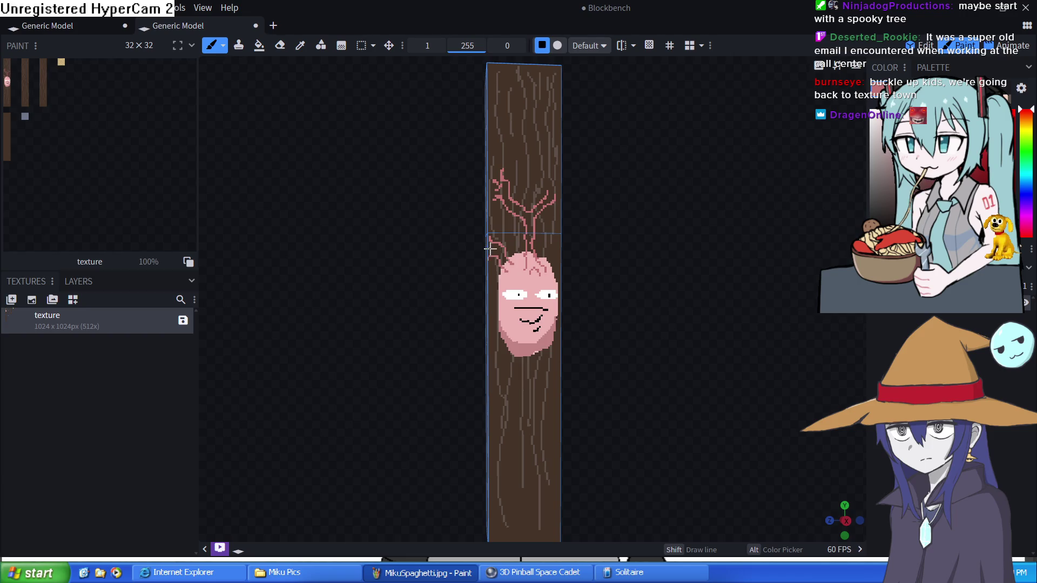
mouse_move(552, 356)
left_mouse_down()
mouse_move(546, 389)
mouse_move(506, 385)
left_mouse_up()
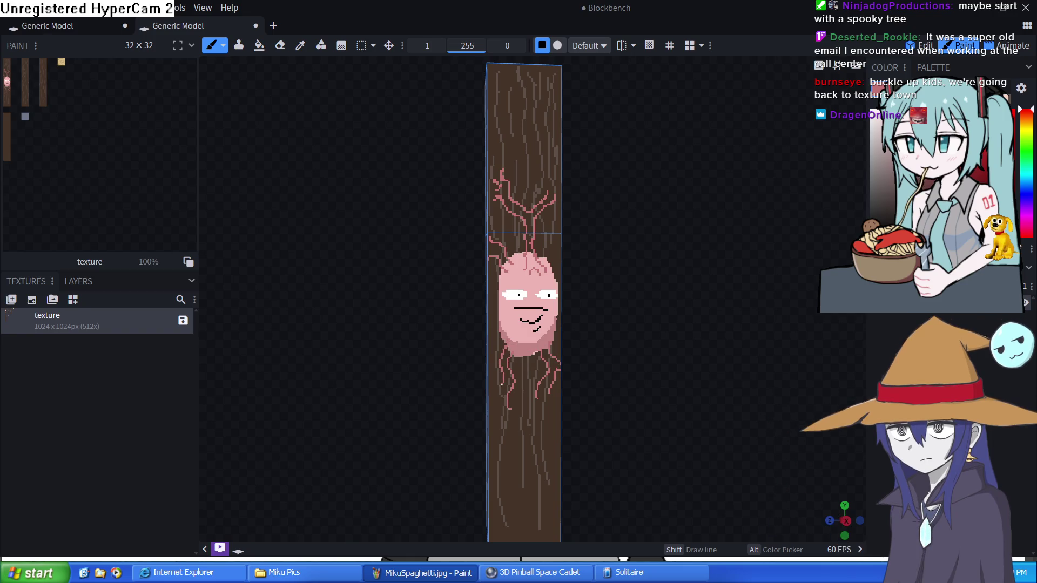
left_click(520, 413)
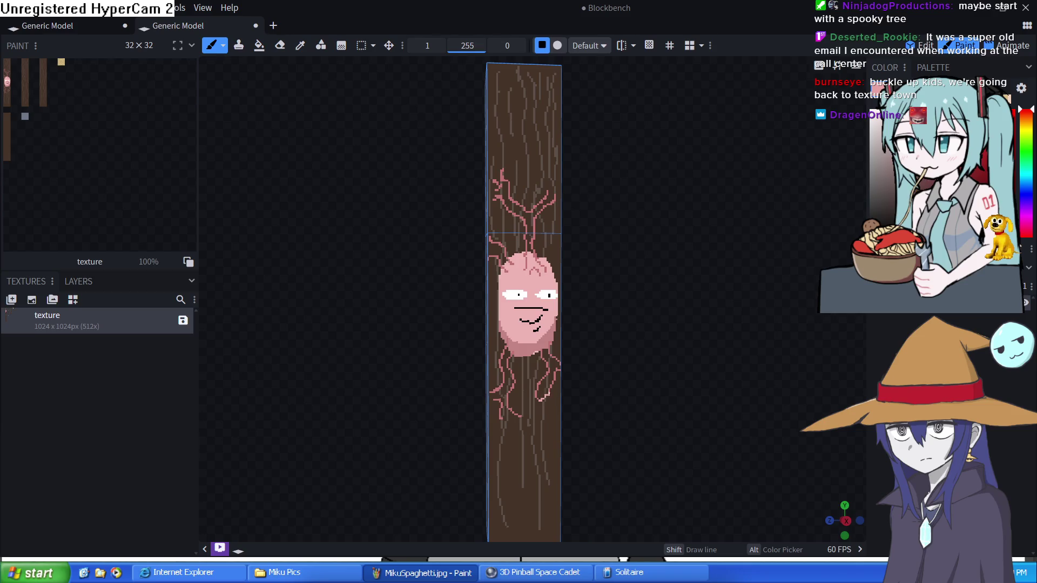
left_click_drag(506, 419, 520, 419)
Bucket-fill the stem and left, right and side branches above the face pink.
left_click(259, 45)
left_click(529, 232)
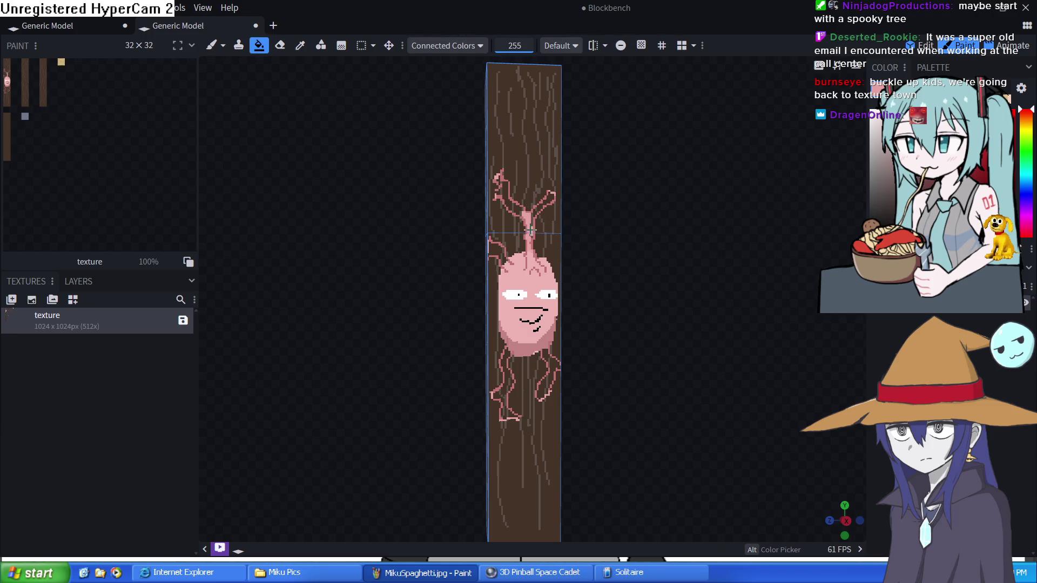
left_click(540, 208)
left_click(511, 202)
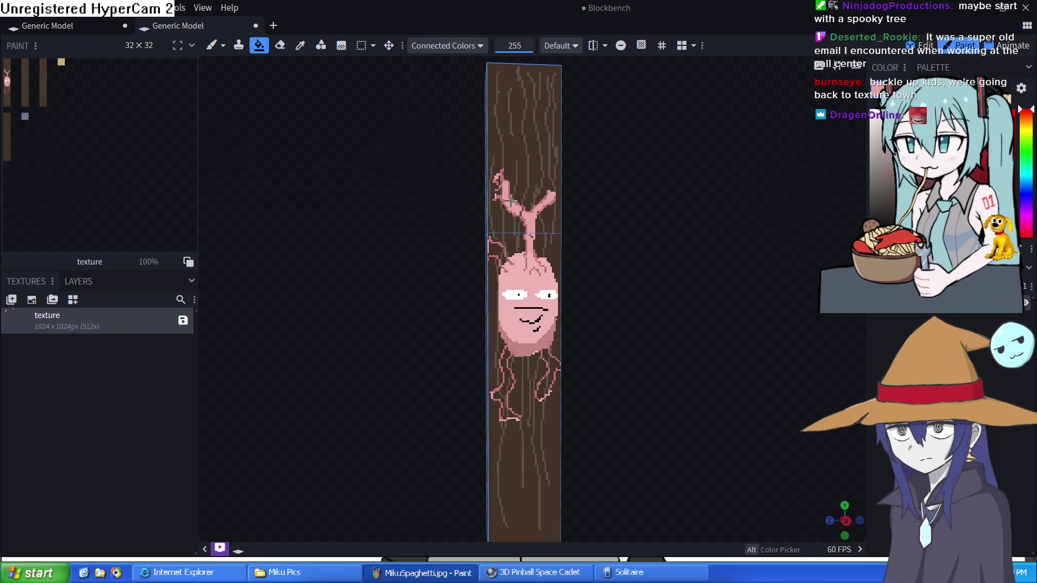
left_click(493, 250)
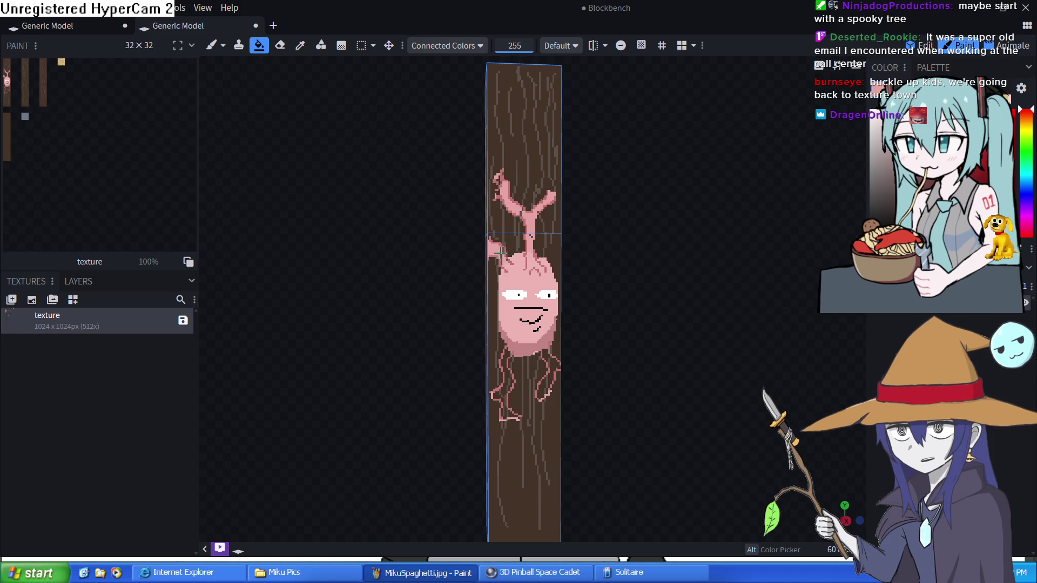
Fill the roots below the face pink, undoing a fill that spilled over the trunk.
left_click(552, 368)
left_click(547, 386)
left_click(509, 381)
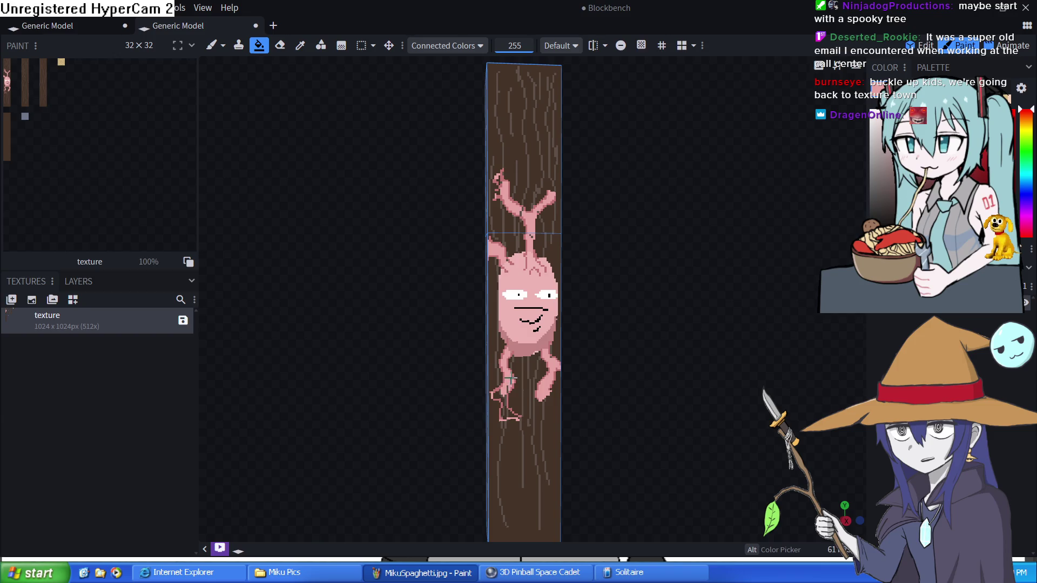
left_click(504, 404)
left_click(506, 413)
left_click(502, 192)
key("ctrl+z")
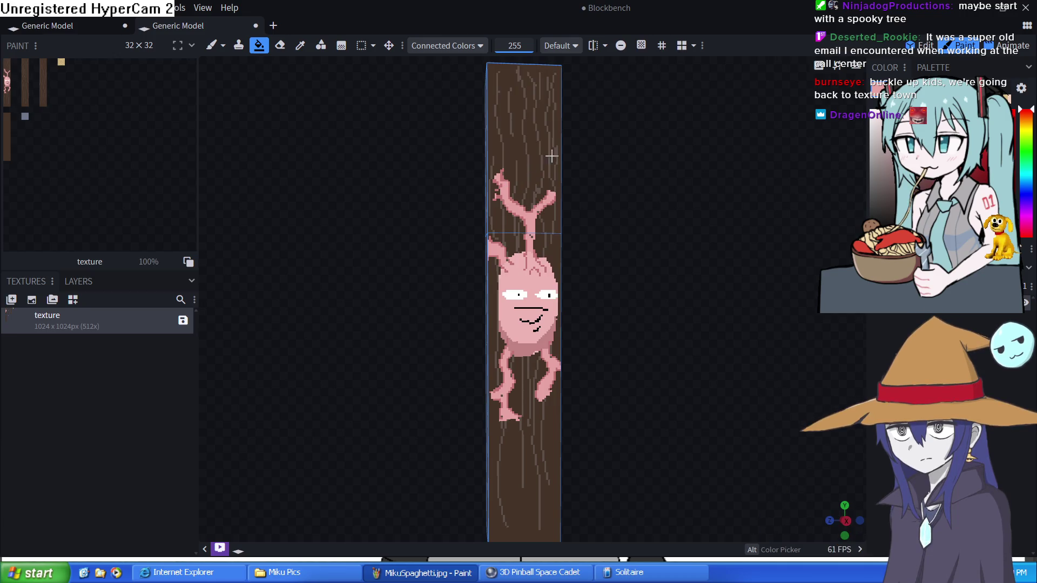
Orbit to view the painted trunk at an angle and re-maximize the window.
key("alt")
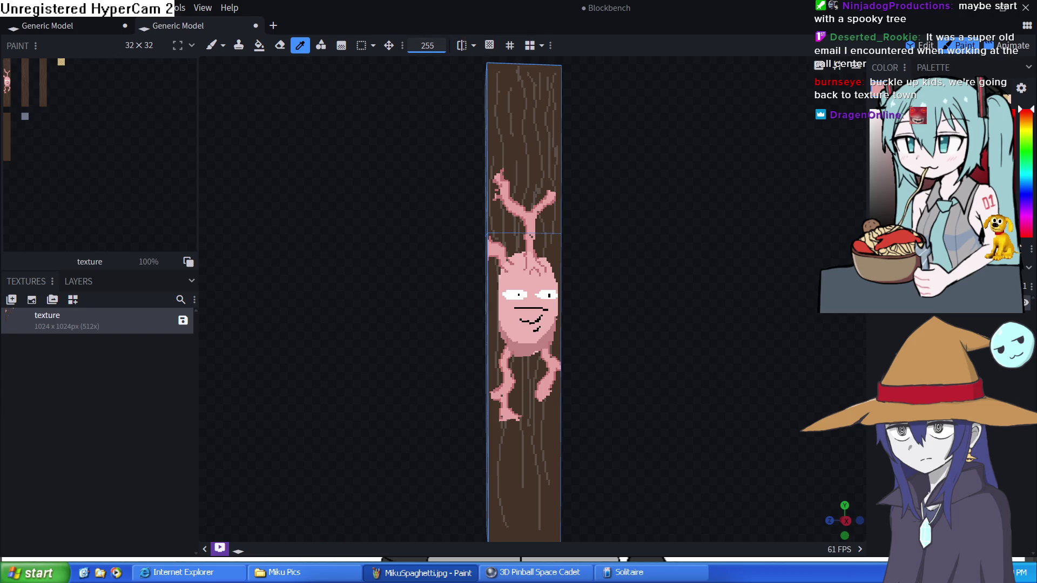
mouse_move(764, 224)
left_mouse_down()
mouse_move(688, 270)
mouse_move(683, 322)
mouse_move(756, 357)
mouse_move(595, 262)
mouse_move(630, 306)
mouse_move(625, 289)
mouse_move(630, 303)
mouse_move(849, 332)
mouse_move(659, 398)
mouse_move(748, 500)
mouse_move(625, 277)
mouse_move(634, 340)
left_mouse_up()
double_click(320, 13)
double_click(254, 11)
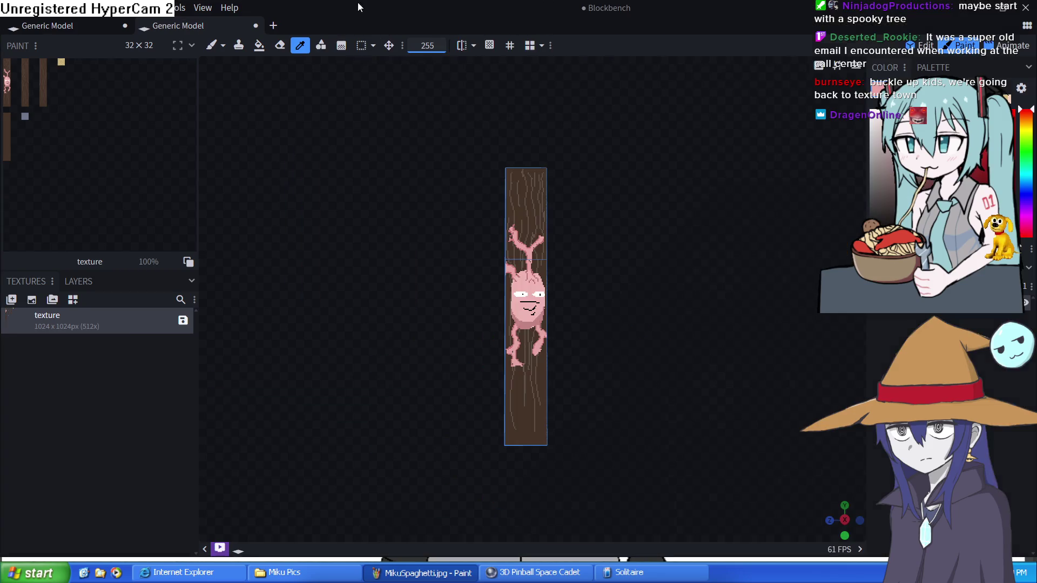
Export the pillar as a glTF model with Embed Textures left checked.
left_click(95, 8)
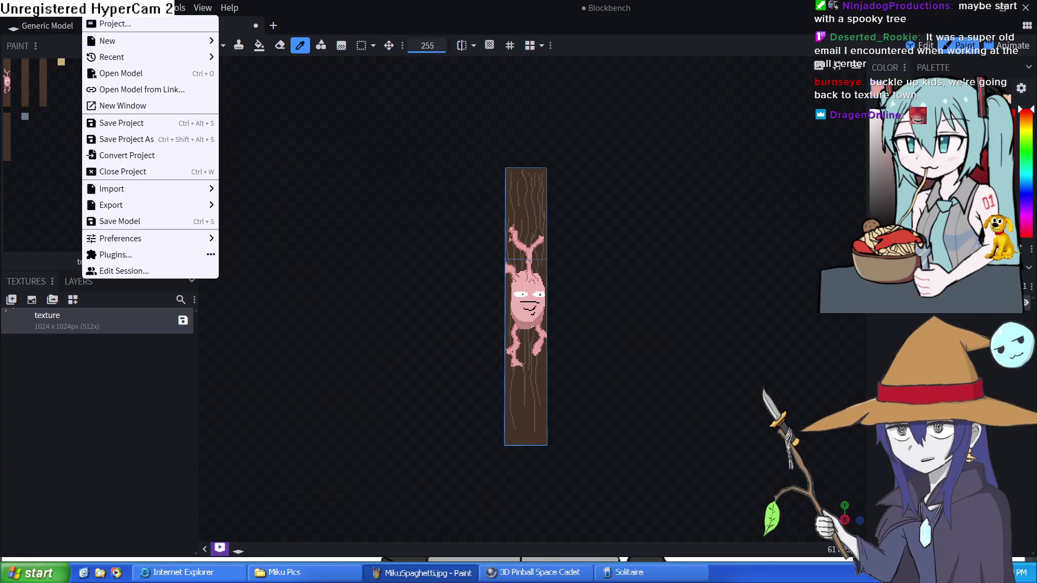
mouse_move(172, 190)
mouse_move(263, 187)
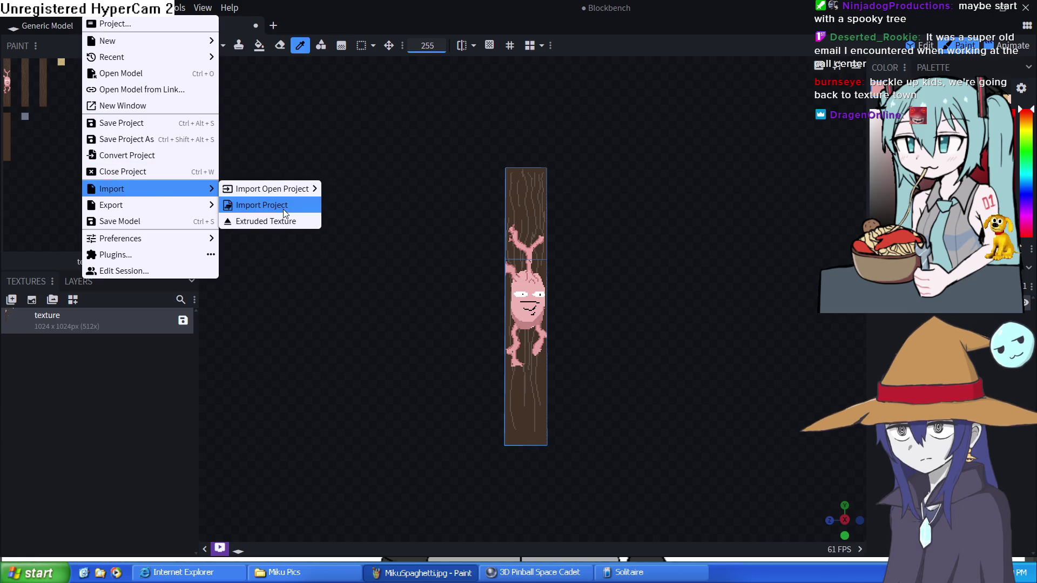
left_click(273, 205)
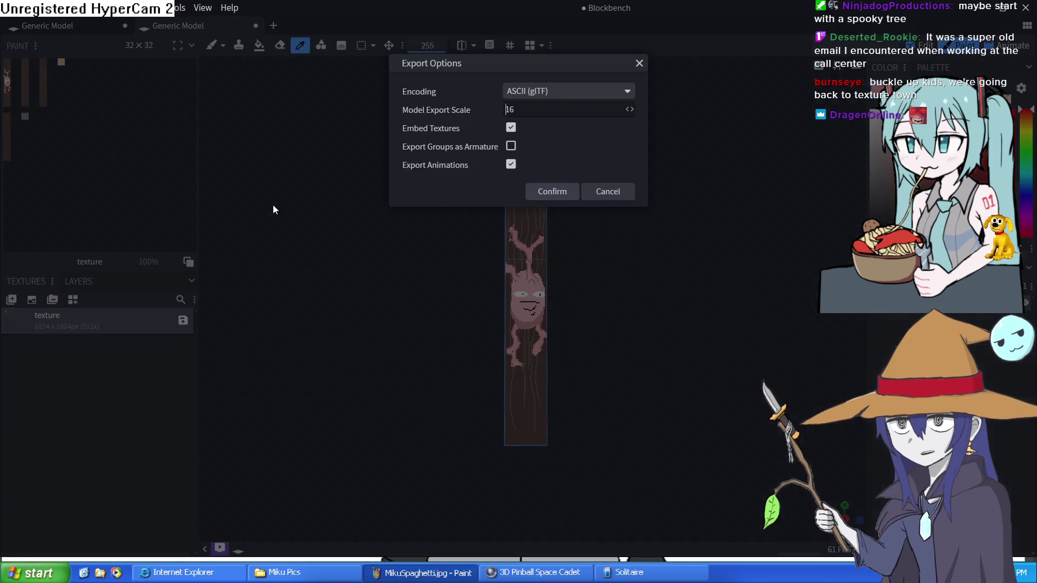
left_click(562, 198)
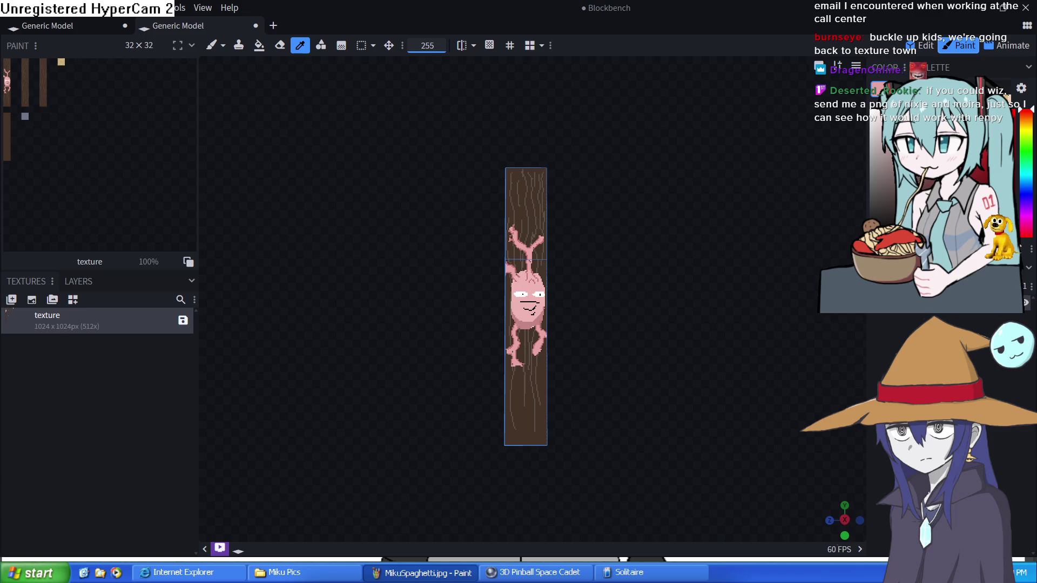
left_click(82, 16)
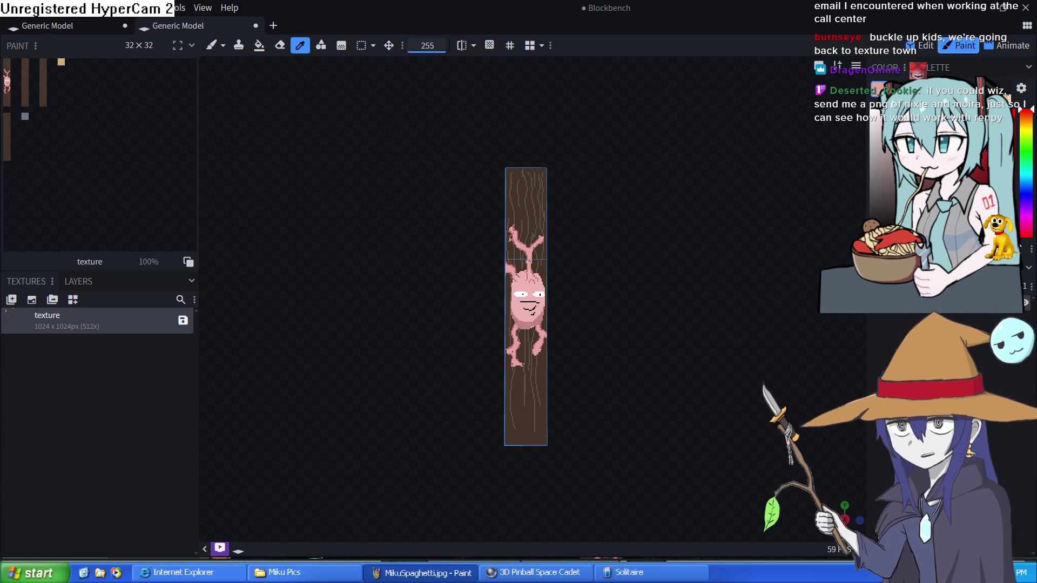
In the running preview, walk around the tree character and house toward the pole.
key("alt+Tab")
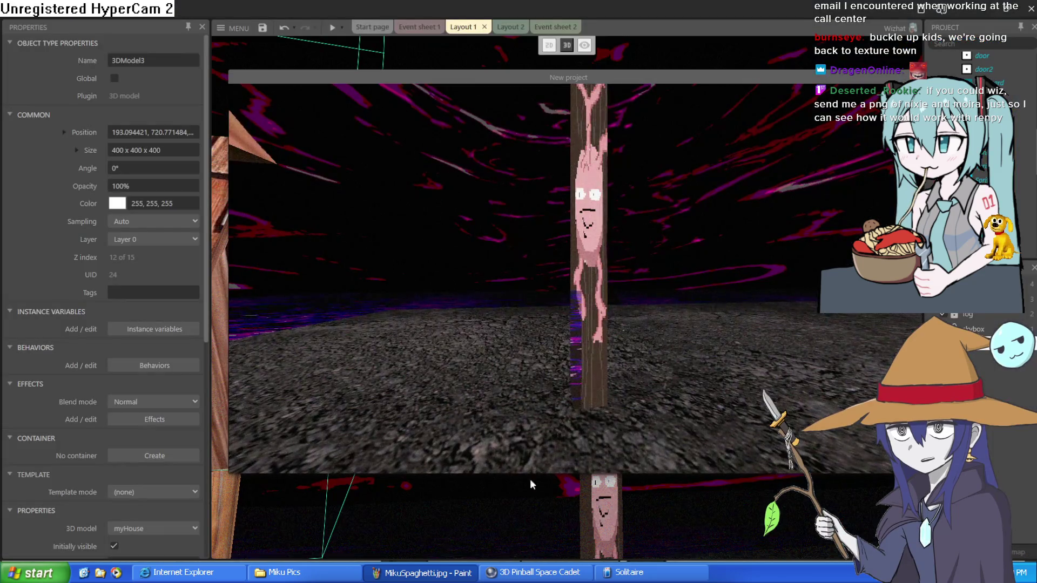
key("w")
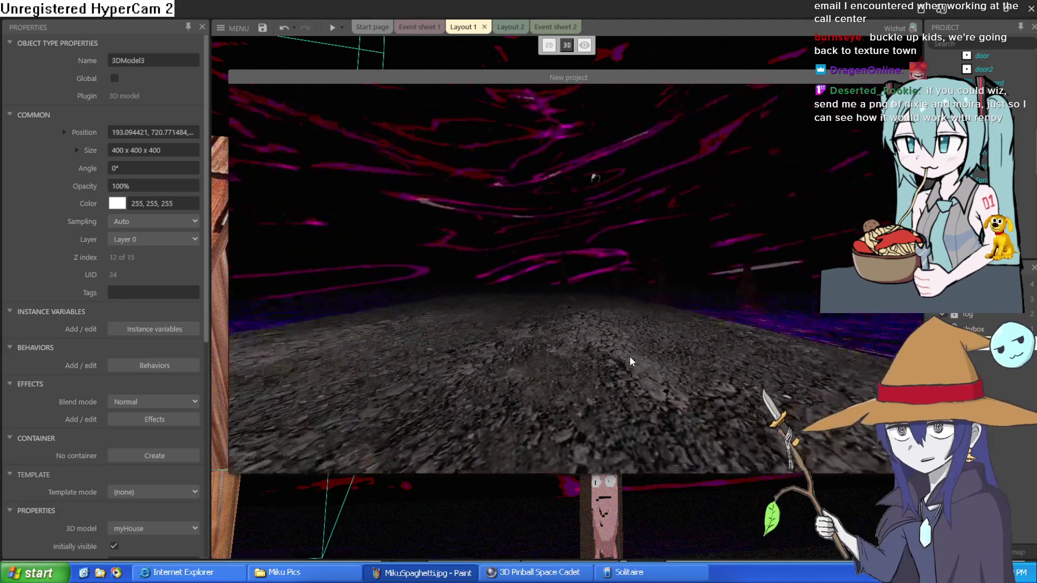
key("s")
key("Down")
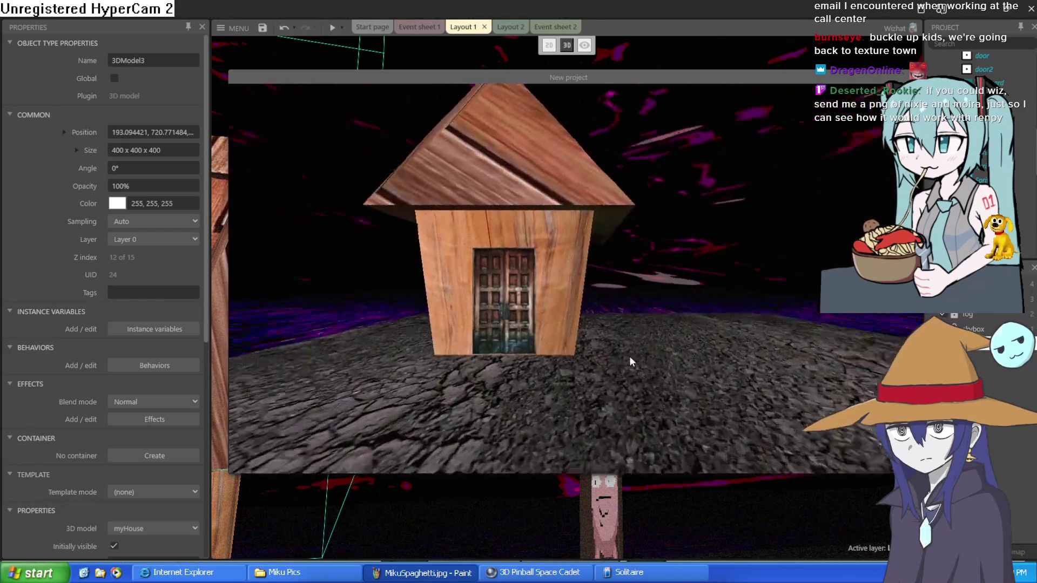
key("Up")
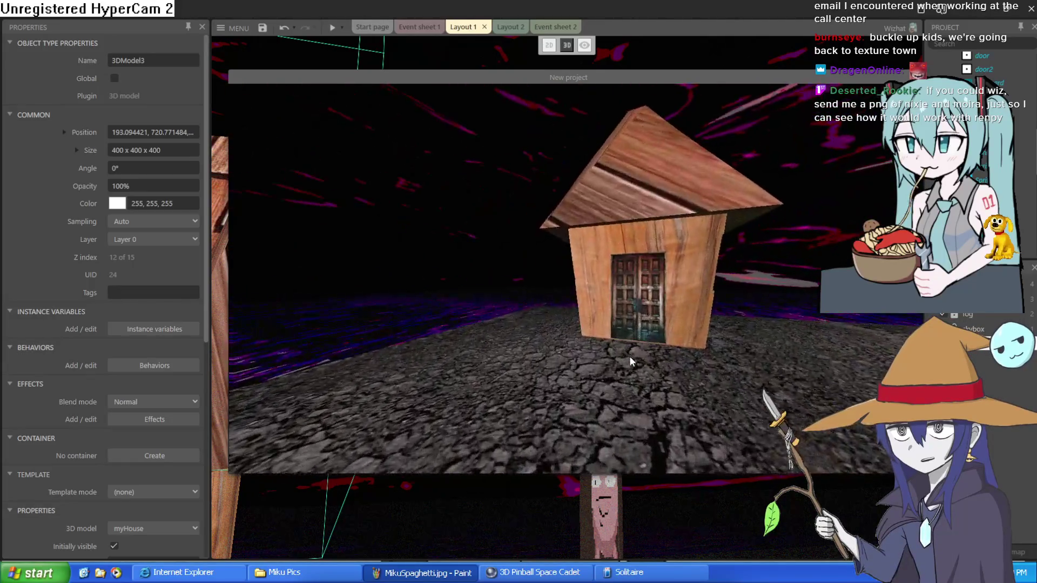
key("Down")
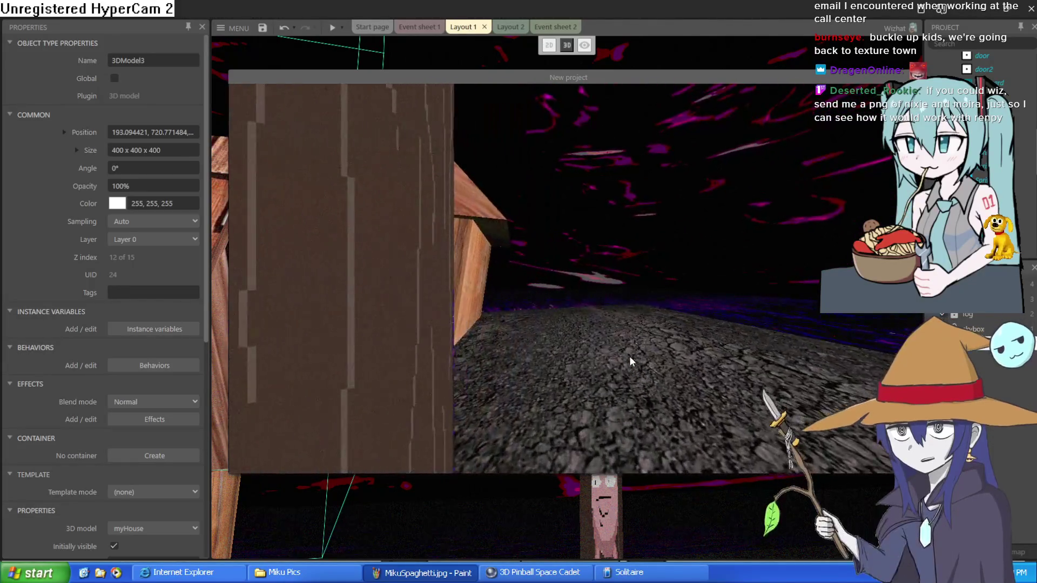
key("Up")
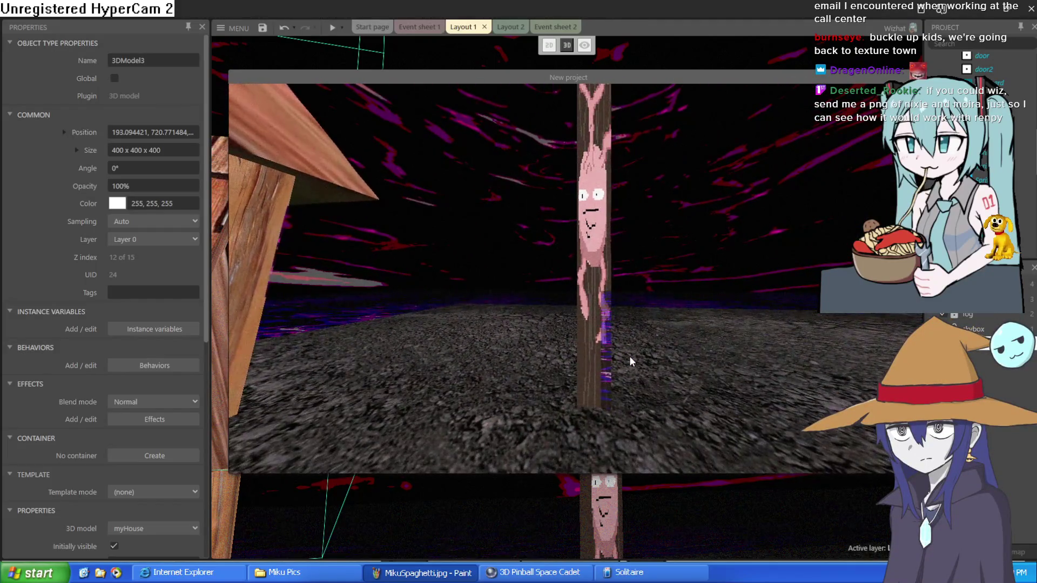
key("Up")
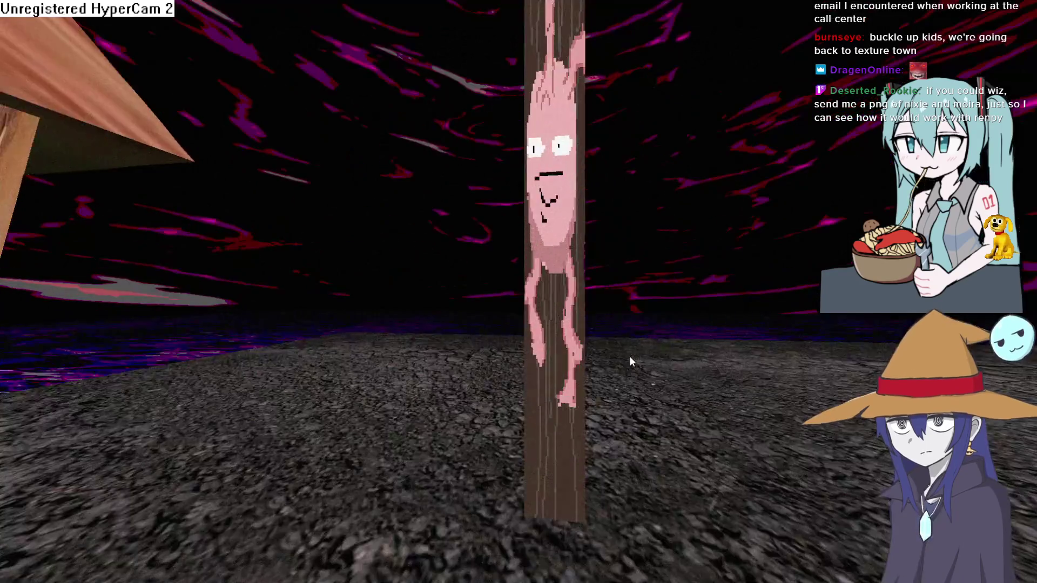
Walk past the pole, turn back to look around, then exit fullscreen with Escape.
key("Up")
key("Down")
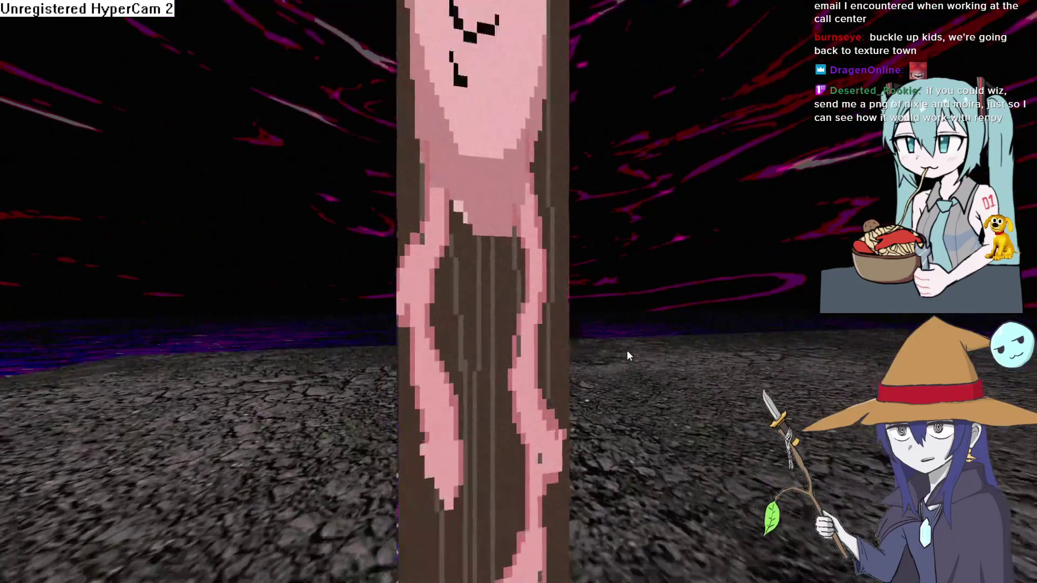
key("Up")
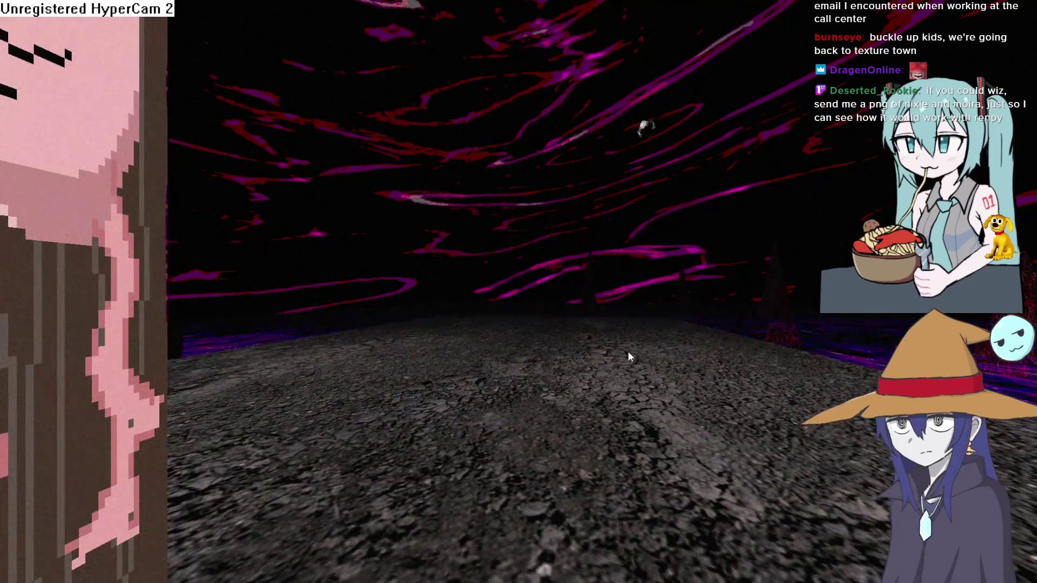
key("Left")
key("Left")
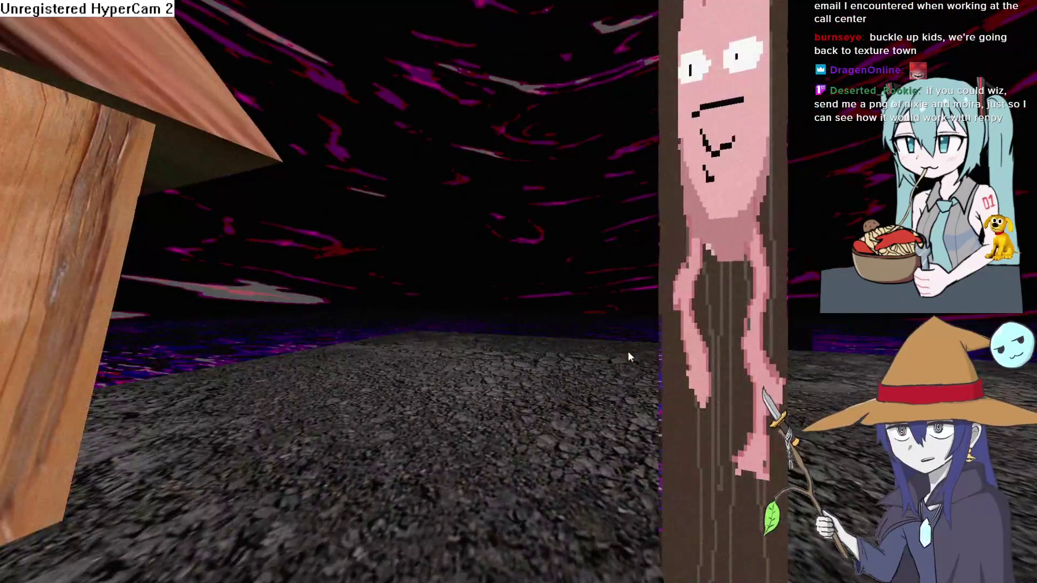
key("Left")
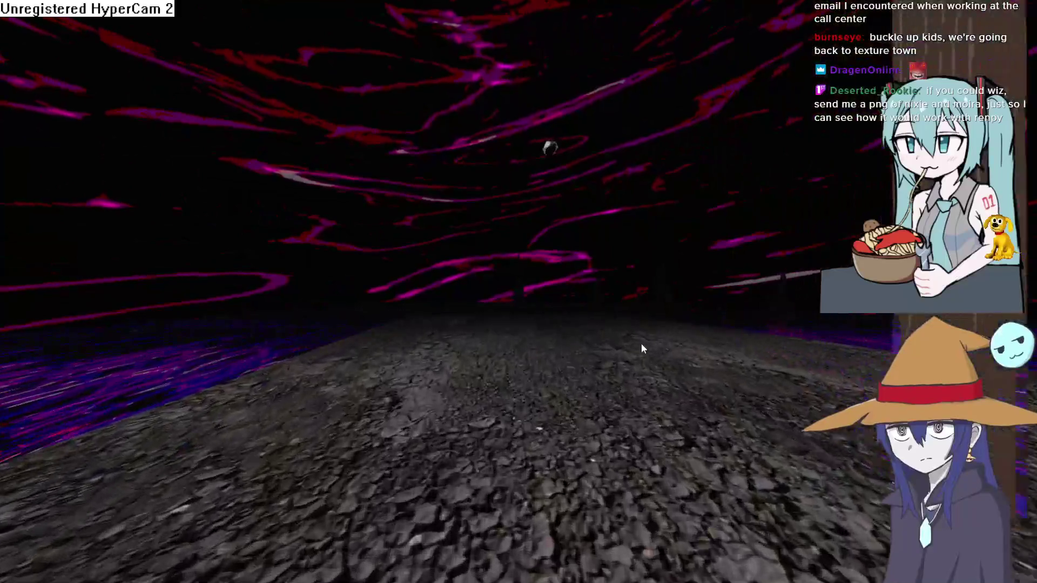
key("Left")
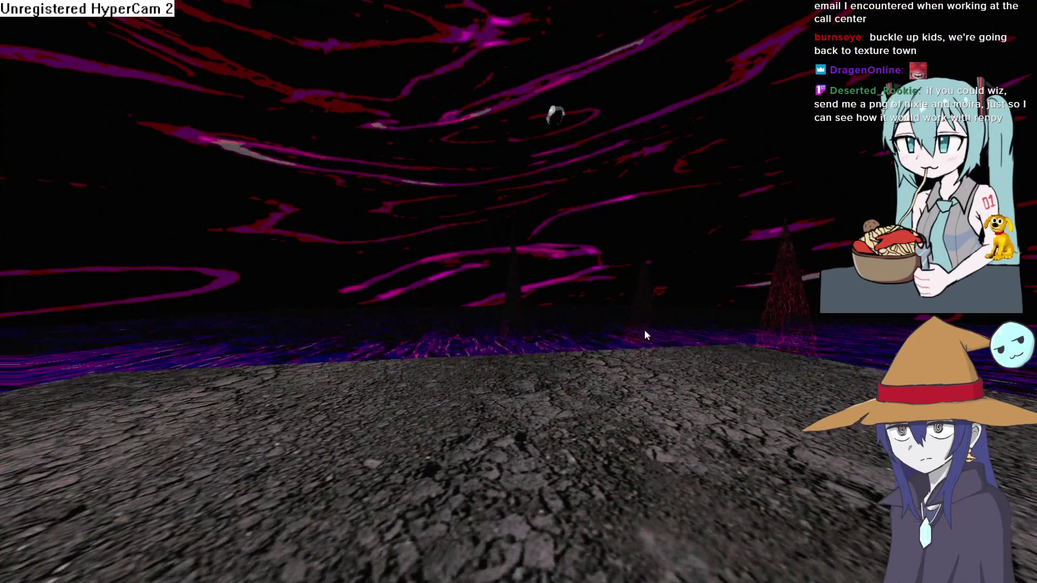
key("Escape")
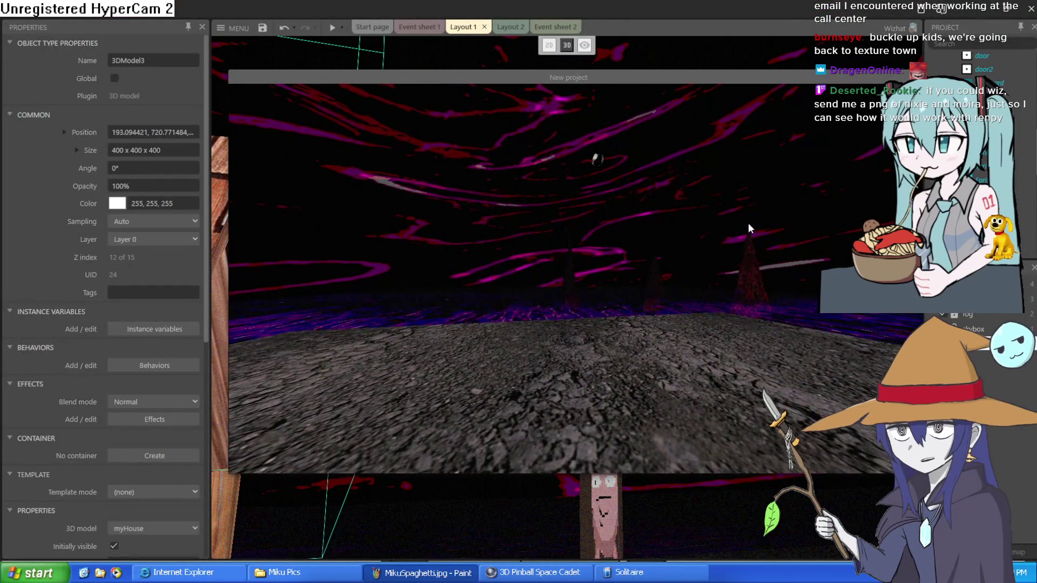
Close the game preview and fly the layout camera through the sky to the house front.
key("alt+F4")
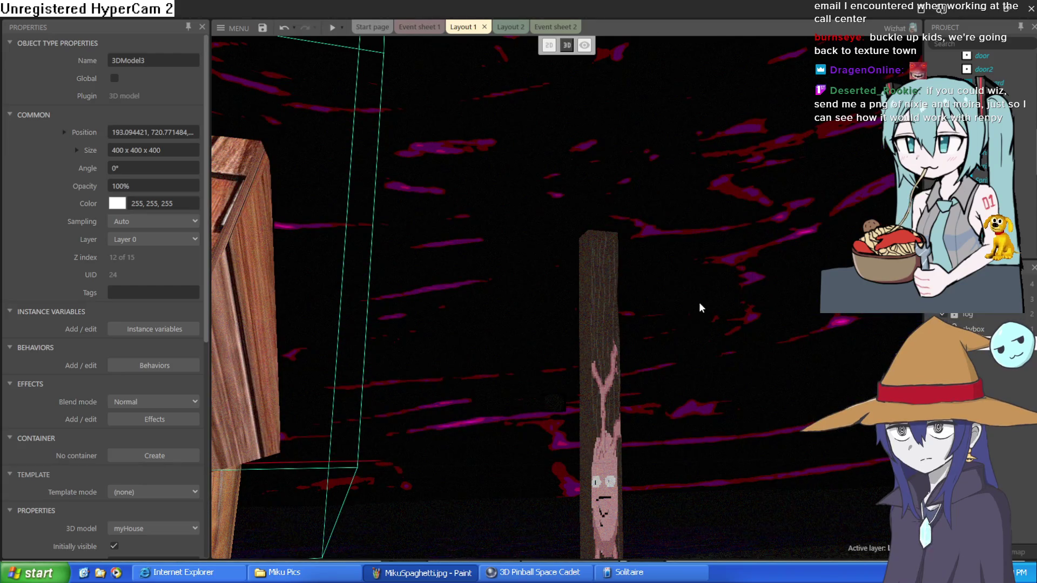
key("s")
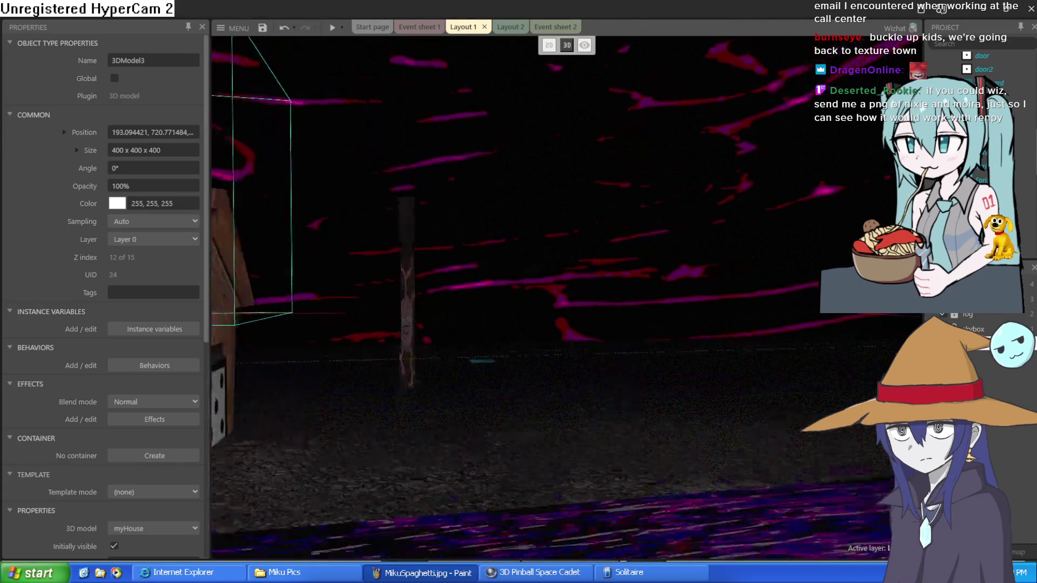
key("w")
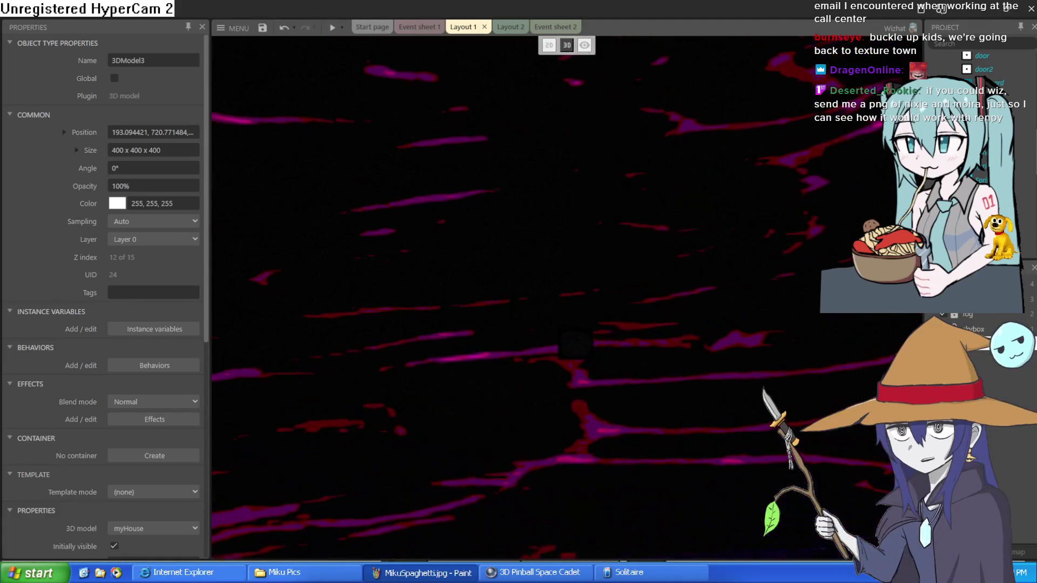
key("w")
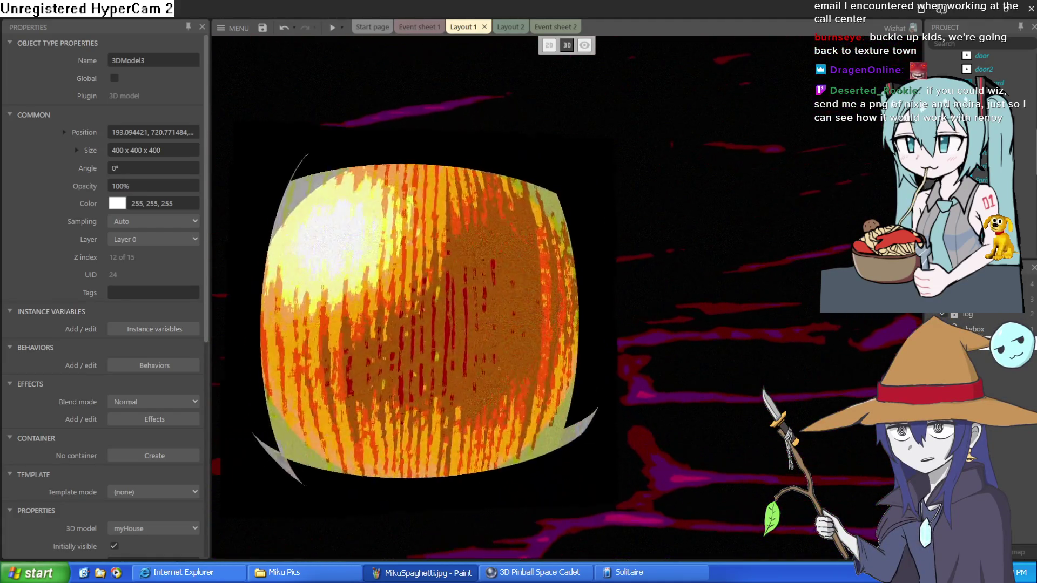
key("s")
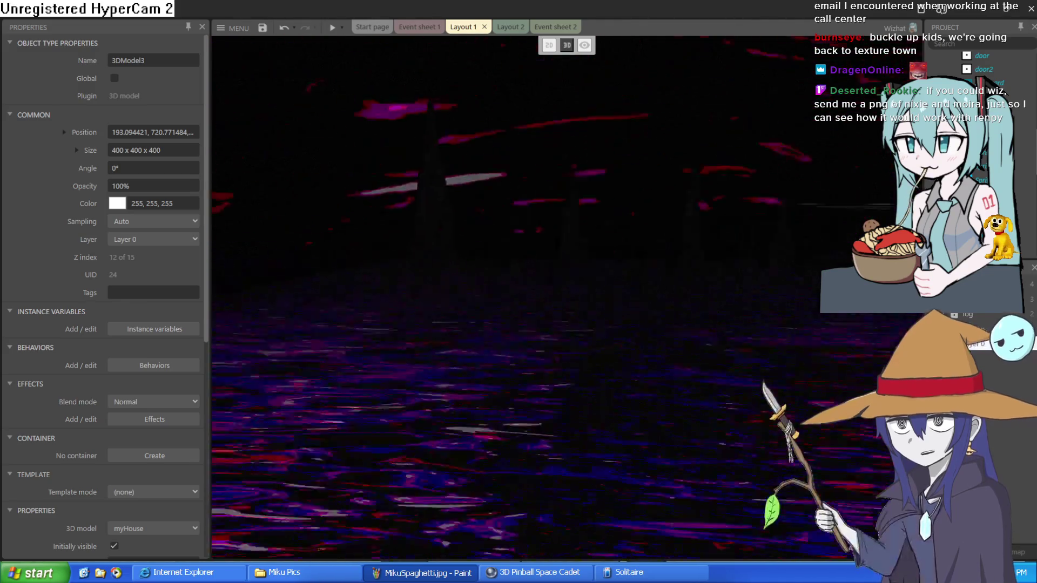
key("w")
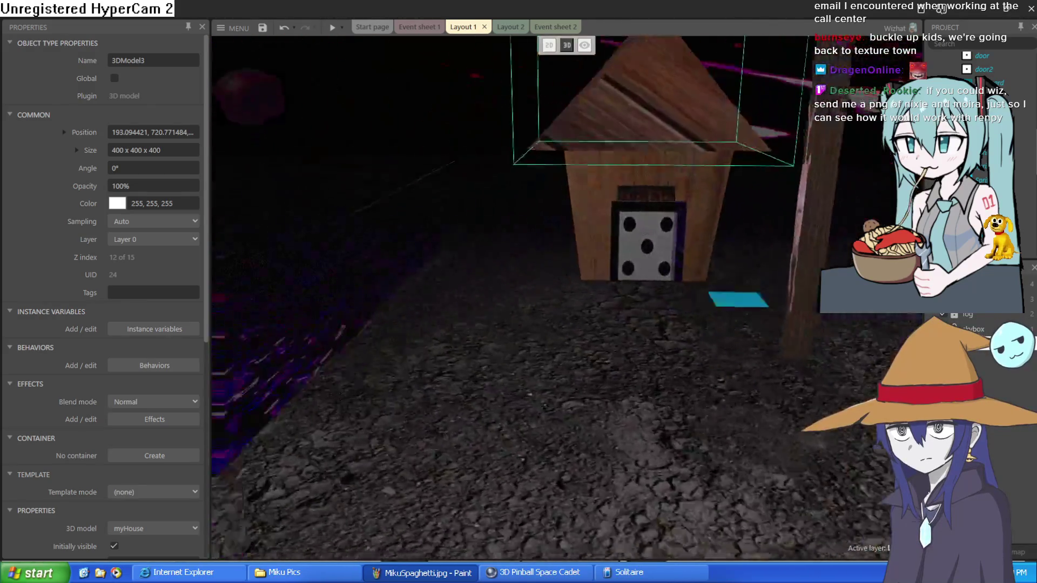
key("w")
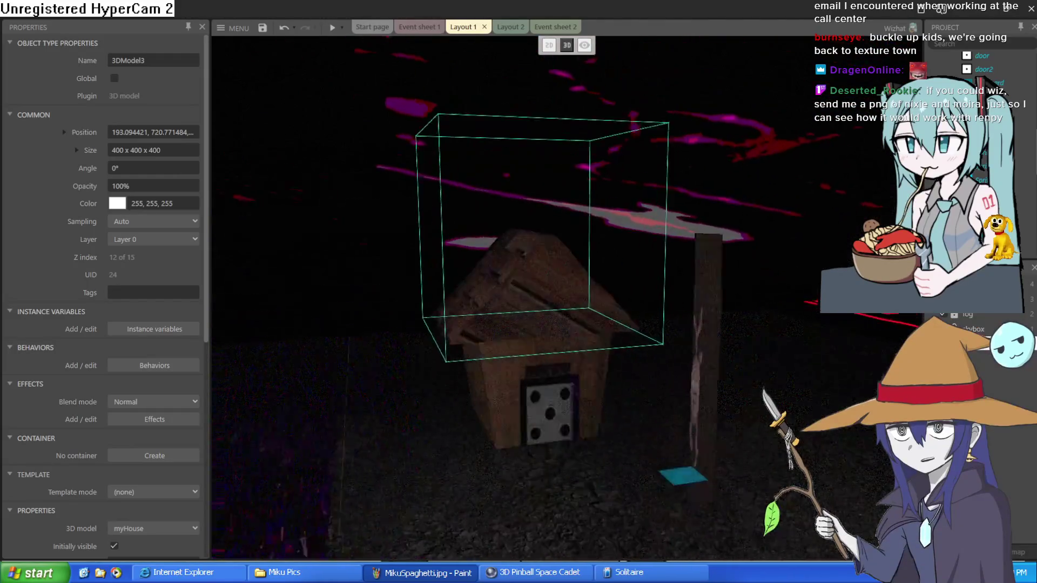
Circle the tilted tree trunk, viewing the pink creature and the house's dice door.
key("d")
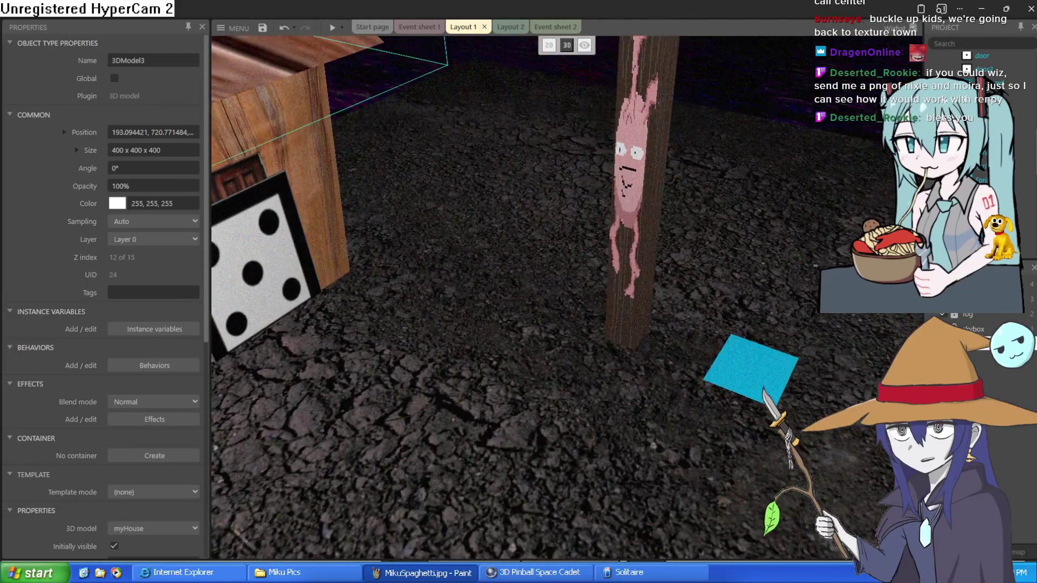
key("w")
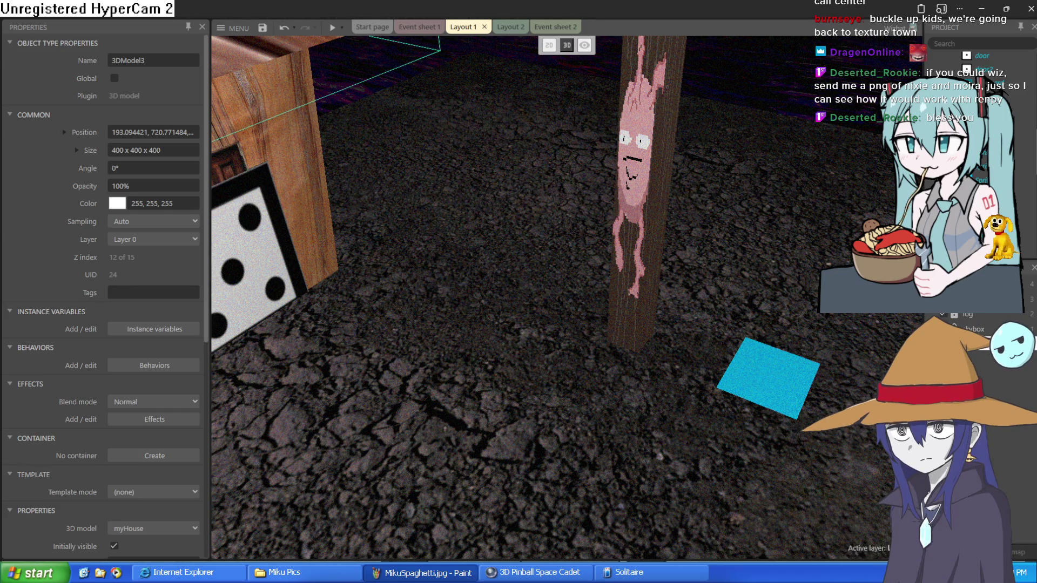
key("s")
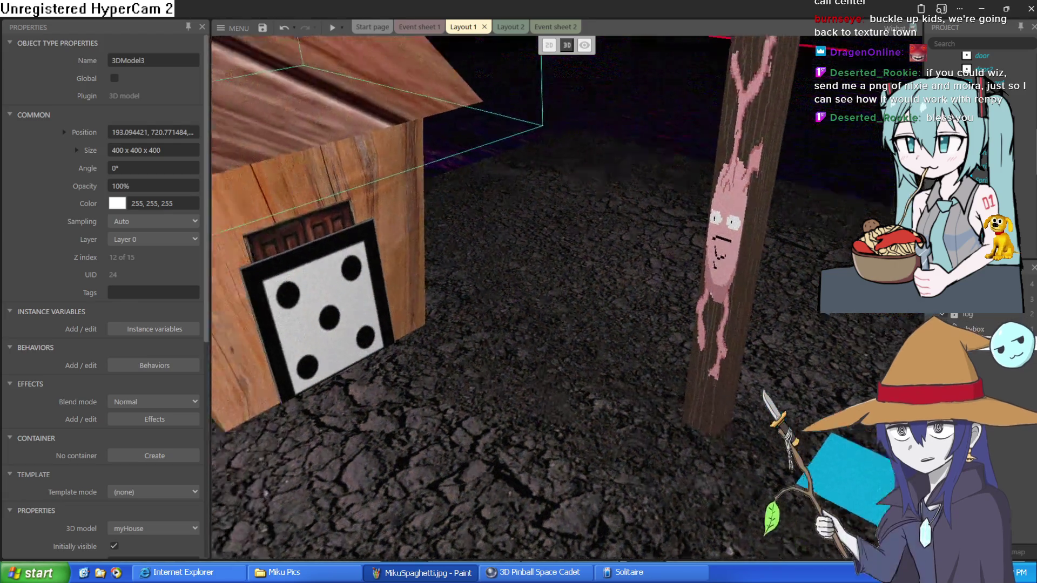
key("w")
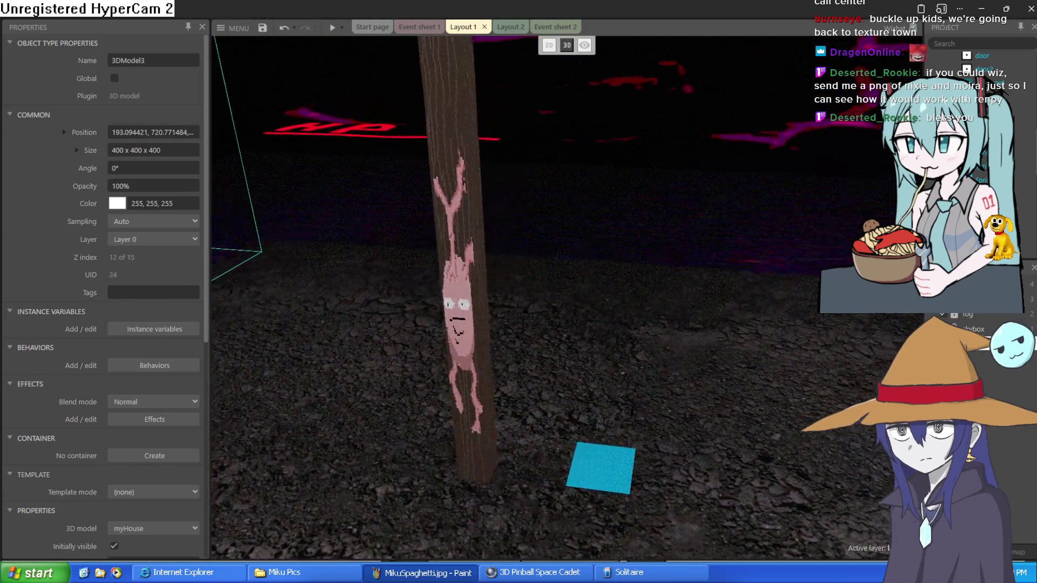
key("s")
key("w")
key("w")
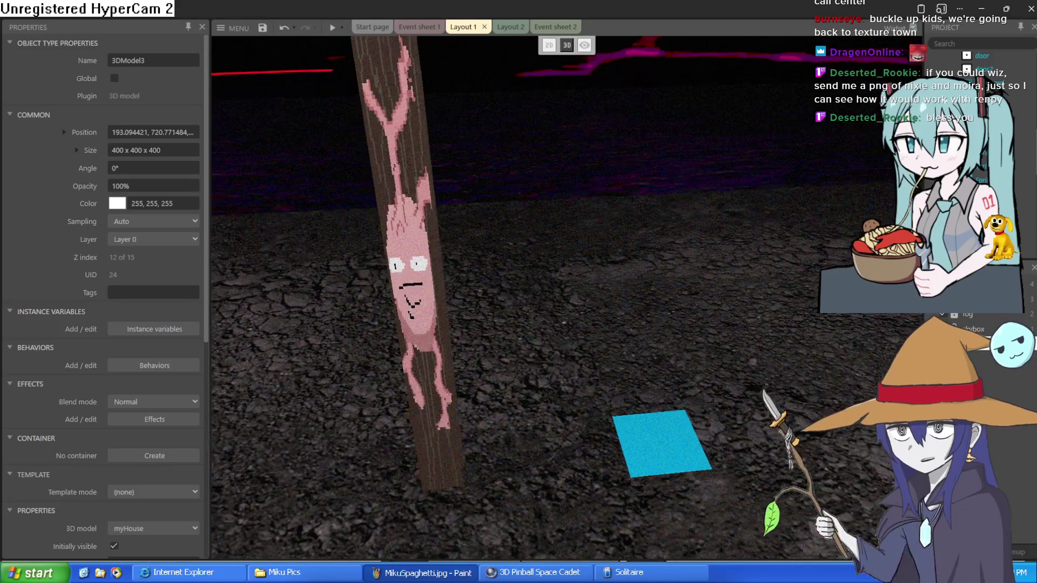
key("s")
key("w")
key("s")
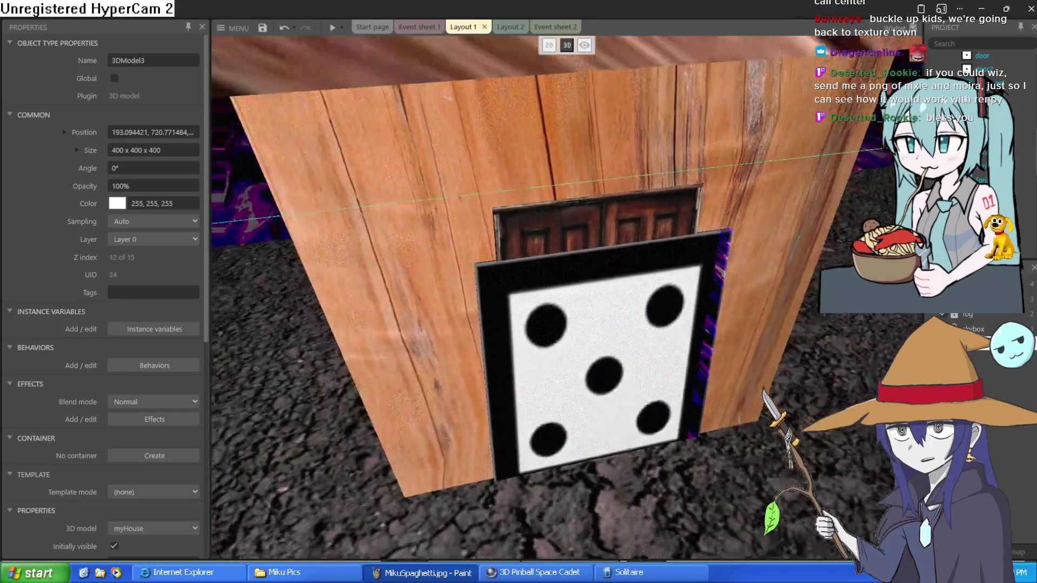
key("w")
Survey the ground, cube, tree and blue water tile, then switch to Clip Studio Paint.
key("w")
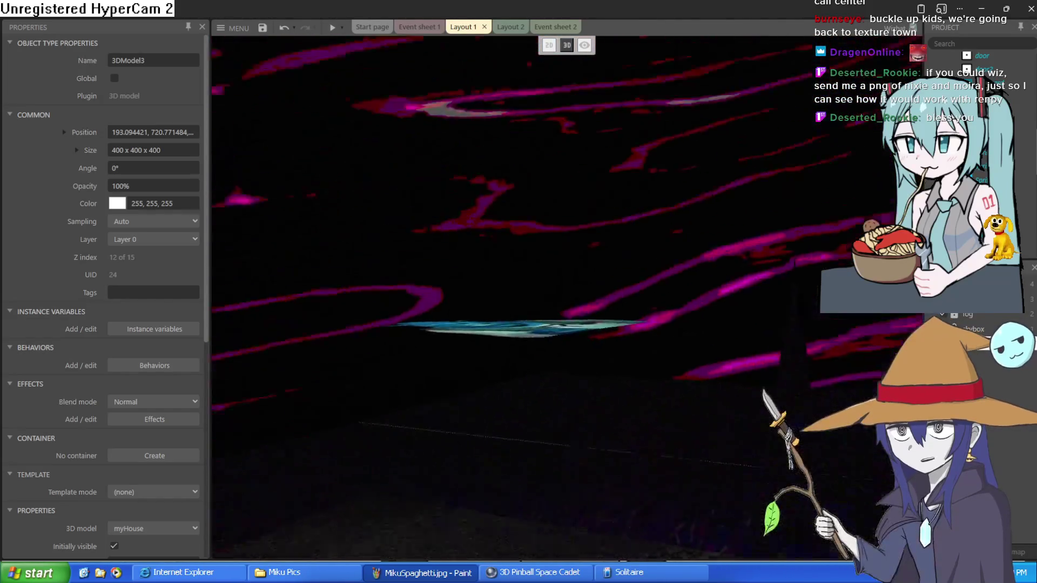
key("w")
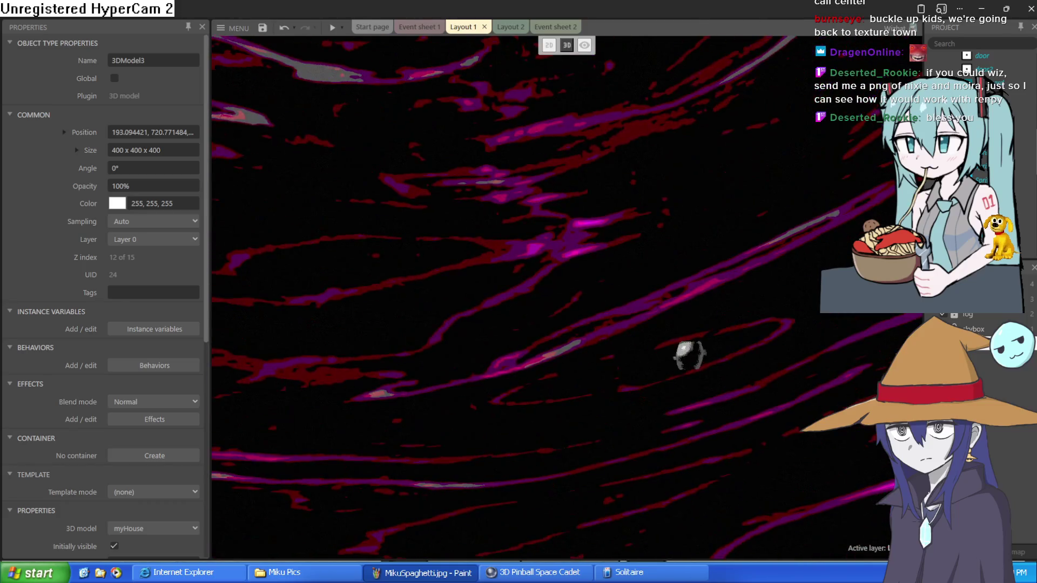
key("s")
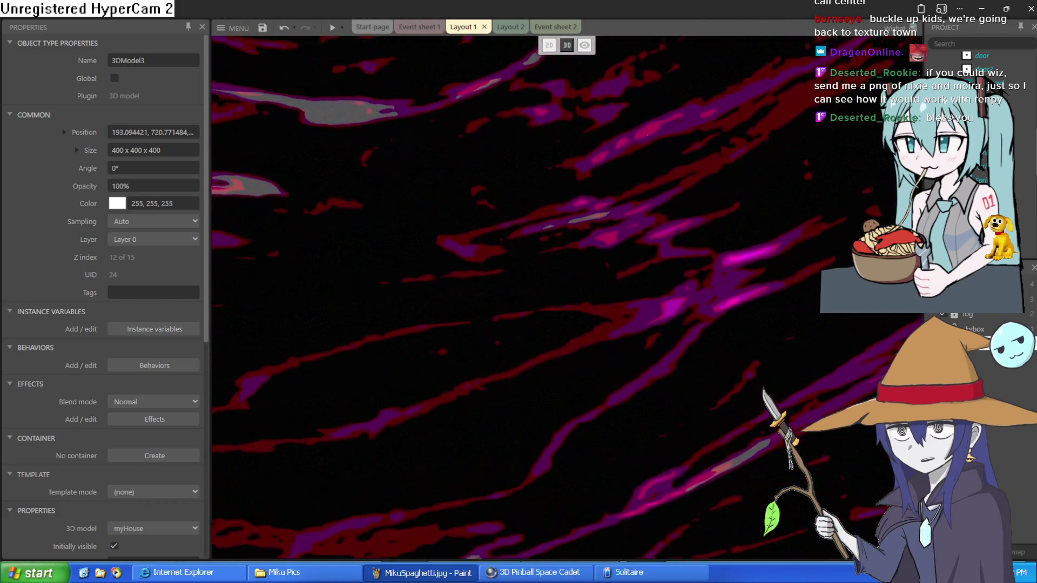
key("d")
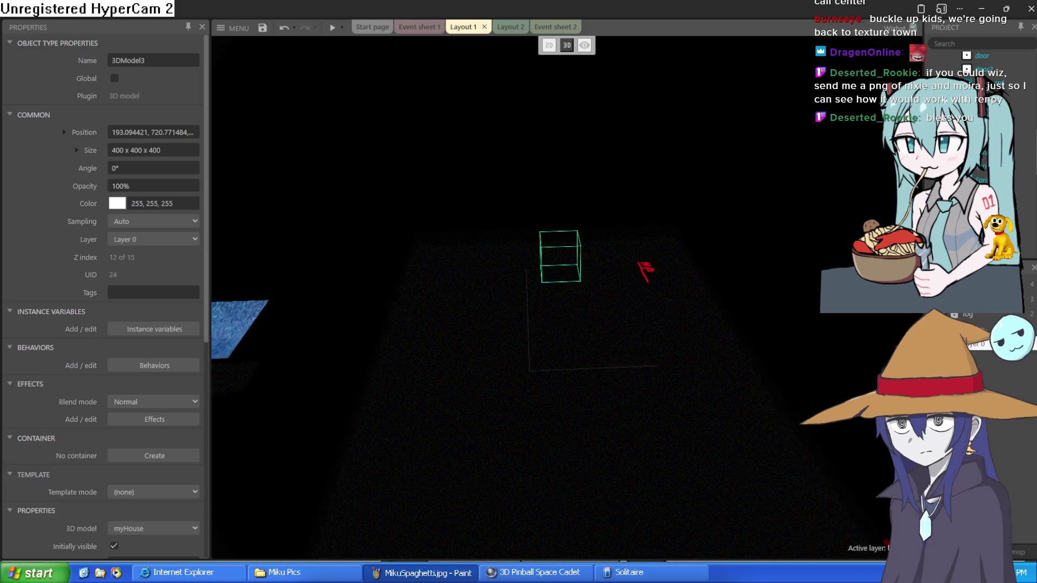
key("w")
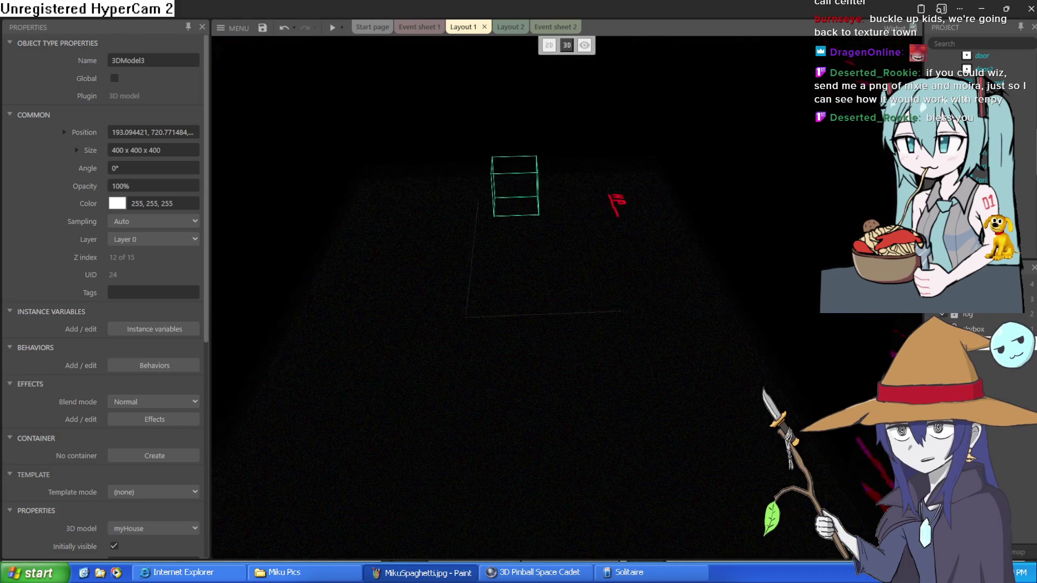
key("w")
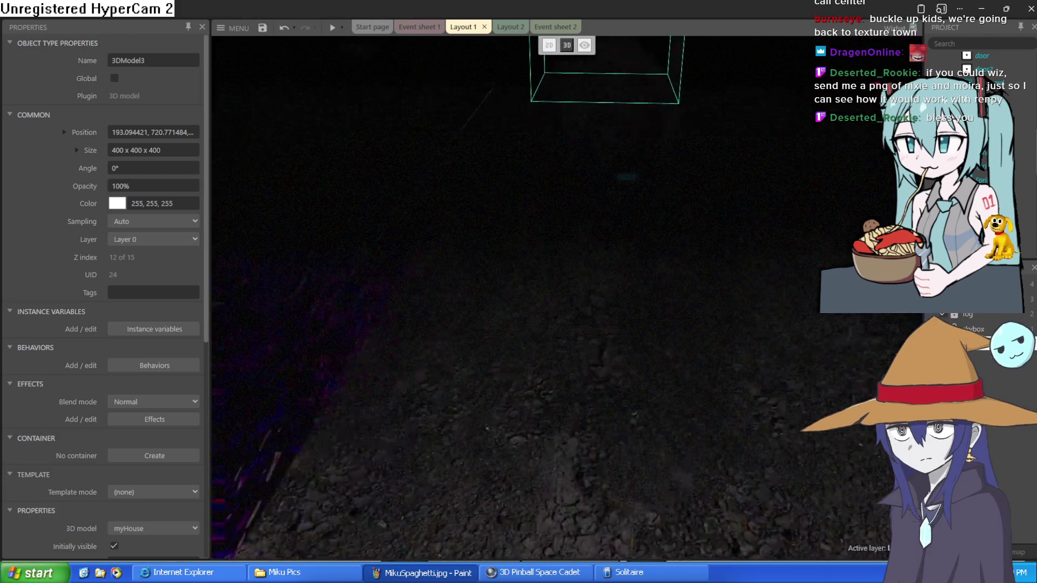
key("w")
key("s")
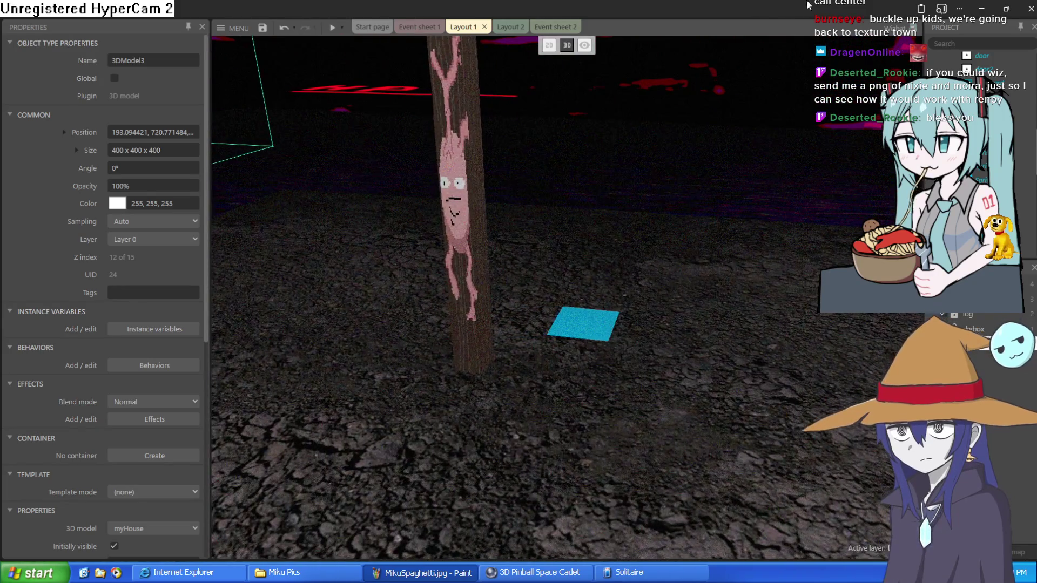
key("alt+Tab")
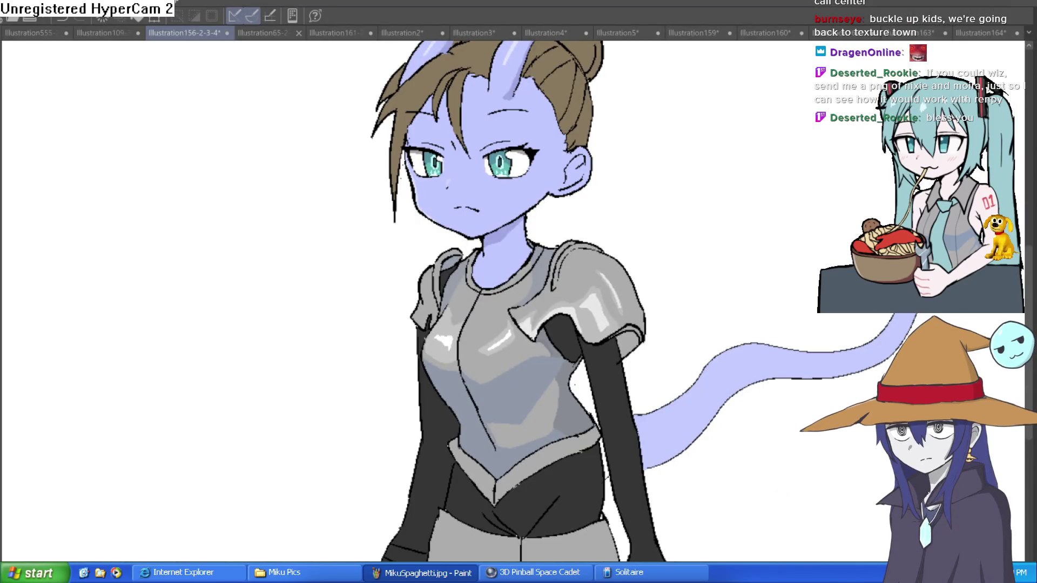
Browse Illustration164, 163, 162 and 160, ending on the Illustration163 clown-faced witch.
left_click(987, 33)
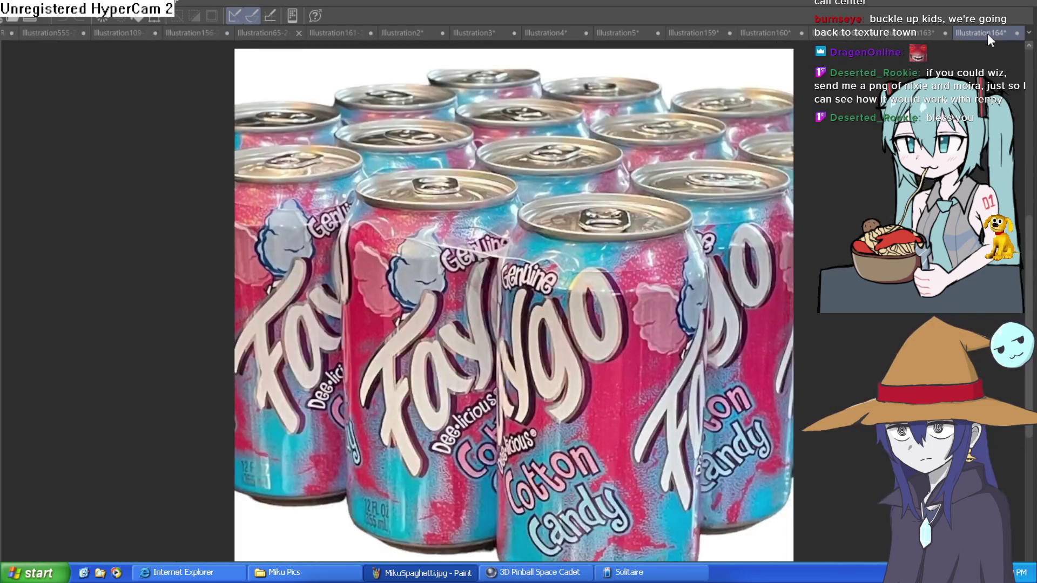
left_click(923, 30)
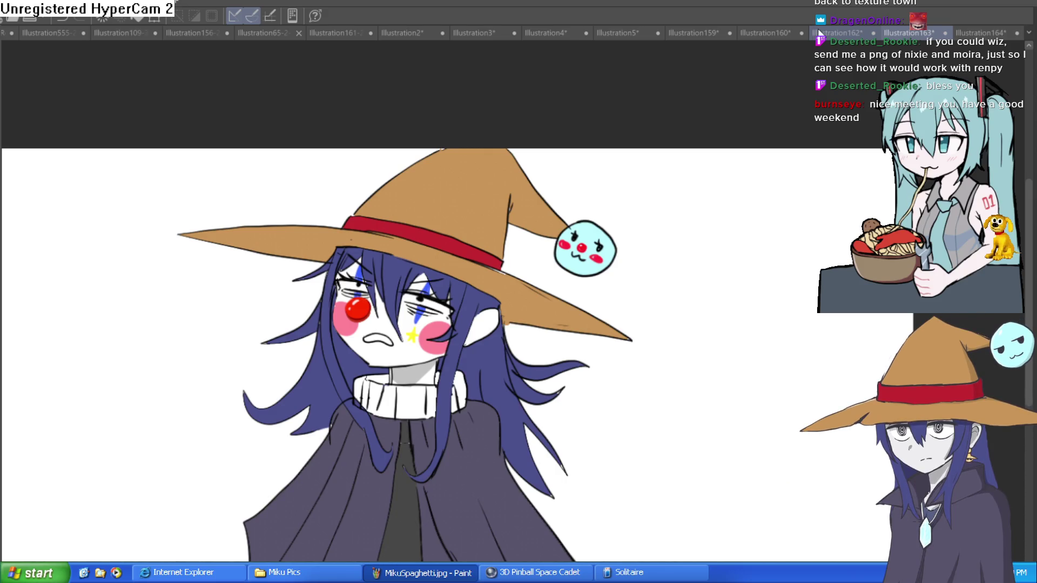
left_click(820, 33)
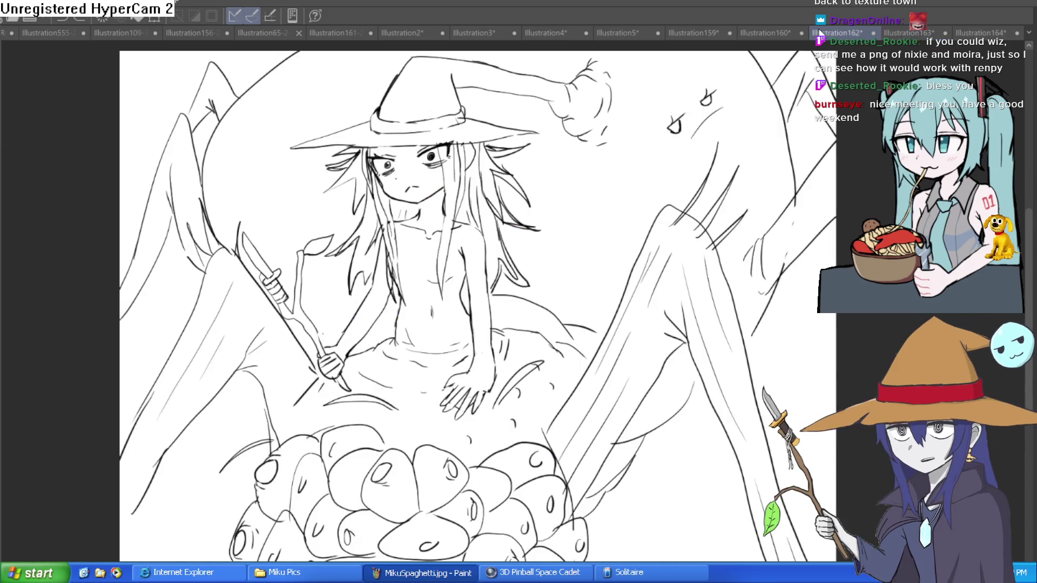
left_click(767, 31)
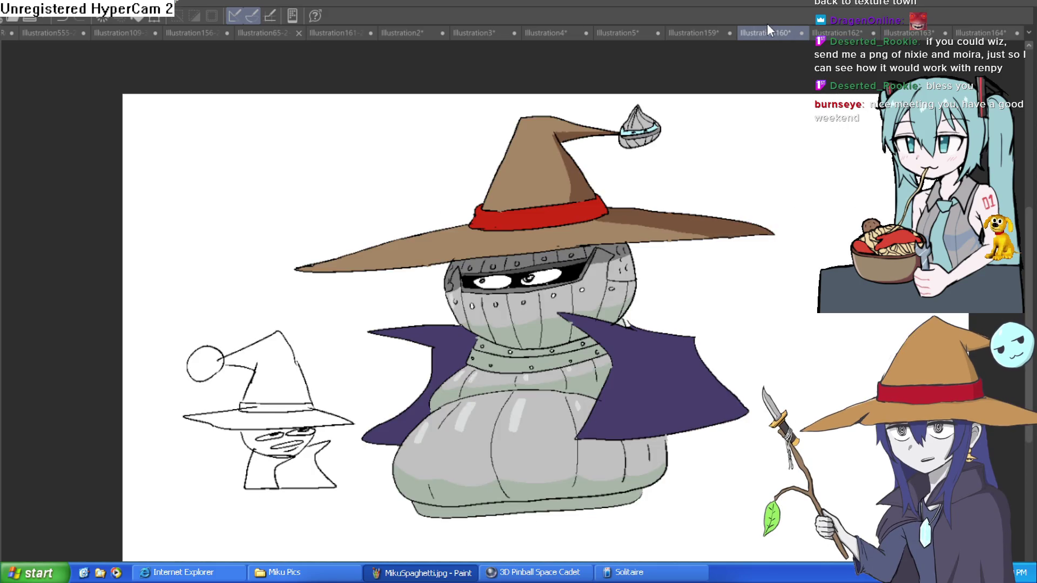
left_click(901, 33)
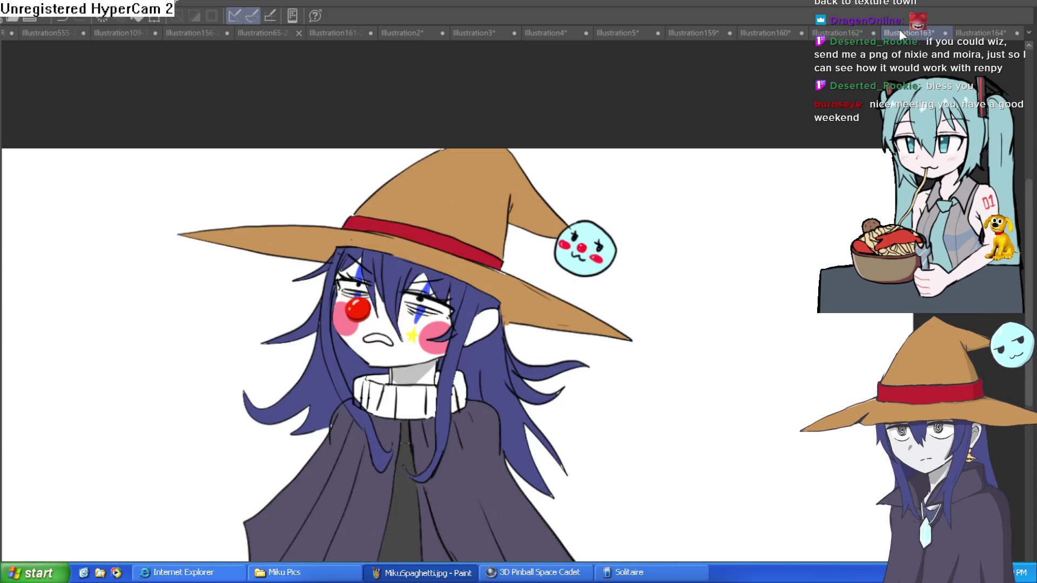